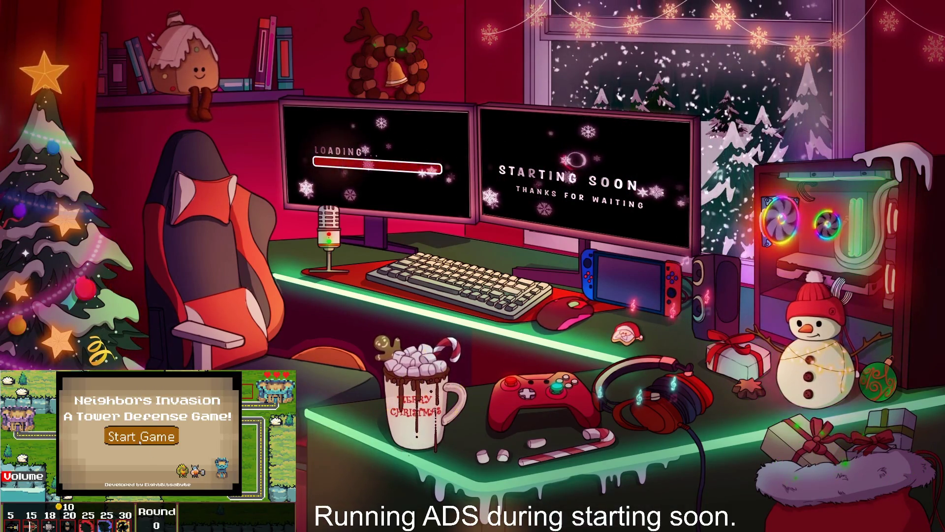
Dismiss the Neighbors Invasion title screen in the stream overlay
left_click(140, 442)
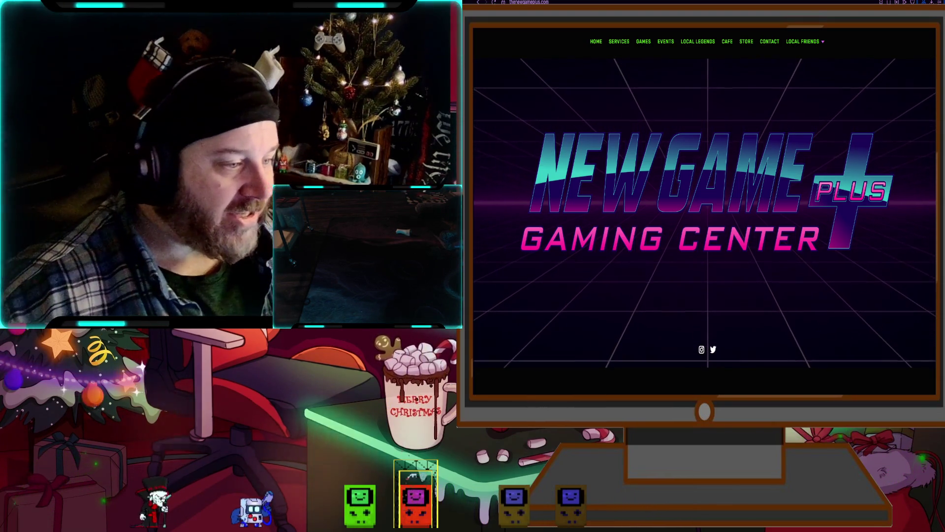
Scroll the New Game Plus homepage past Announcements and Local Legends to the What We Do video
scroll(704, 221, "down", 10)
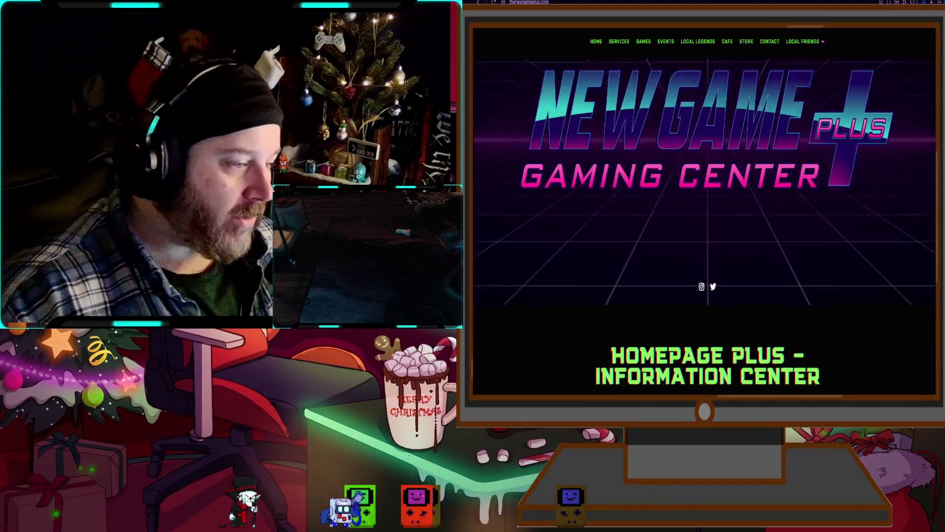
scroll(707, 226, "down", 8)
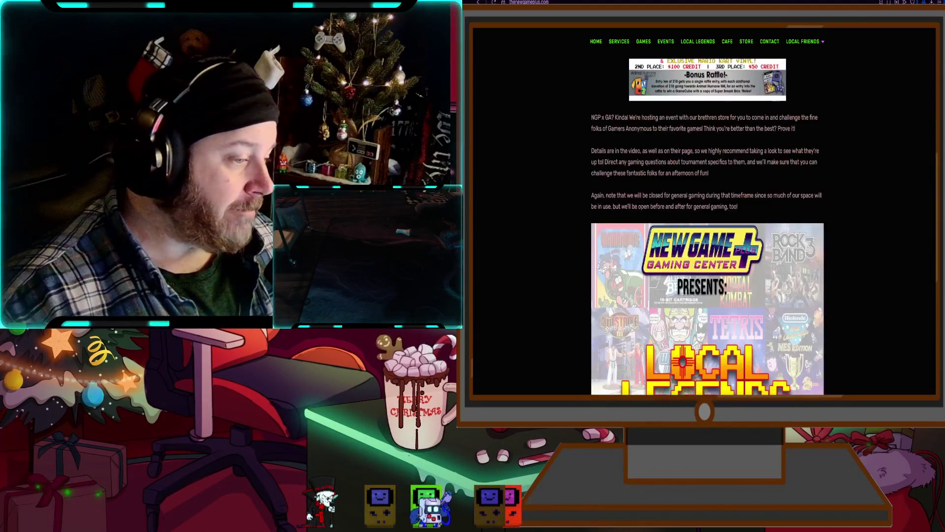
scroll(708, 226, "up", 6)
scroll(708, 227, "down", 5)
scroll(708, 226, "down", 10)
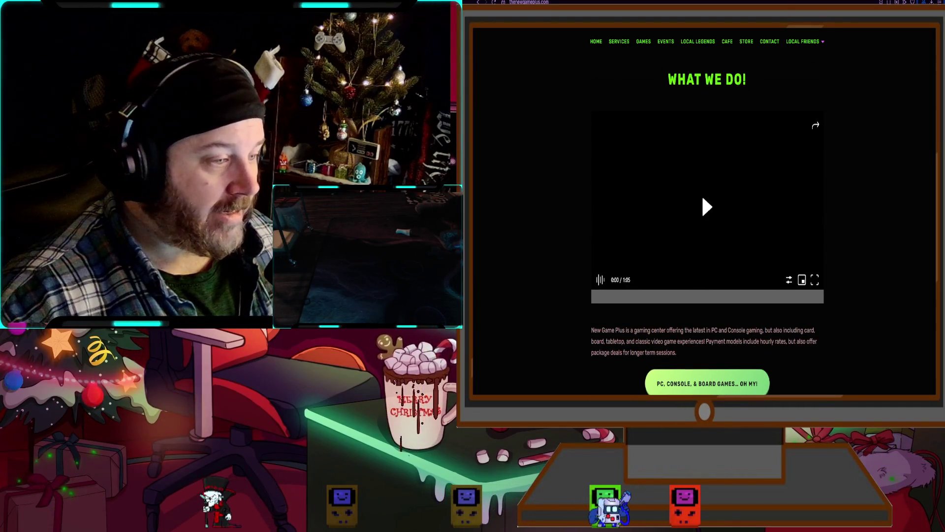
mouse_move(702, 194)
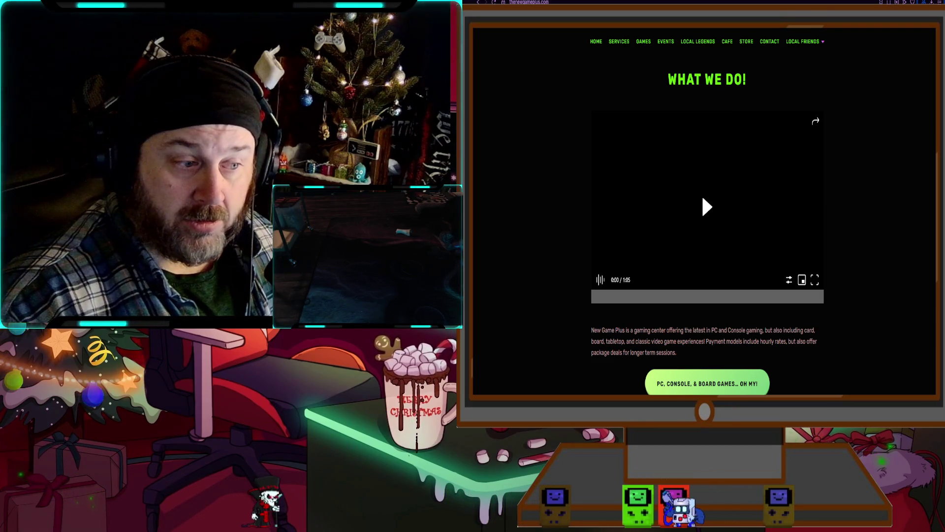
Play the promo from 0:32, jump back to an earlier scene, then view the retro-console photo on Google
left_click(706, 297)
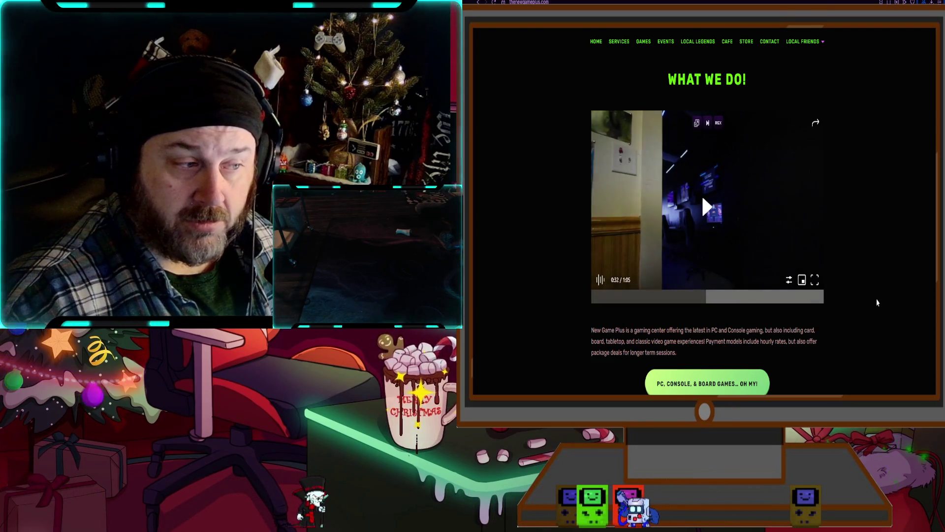
left_click(592, 302)
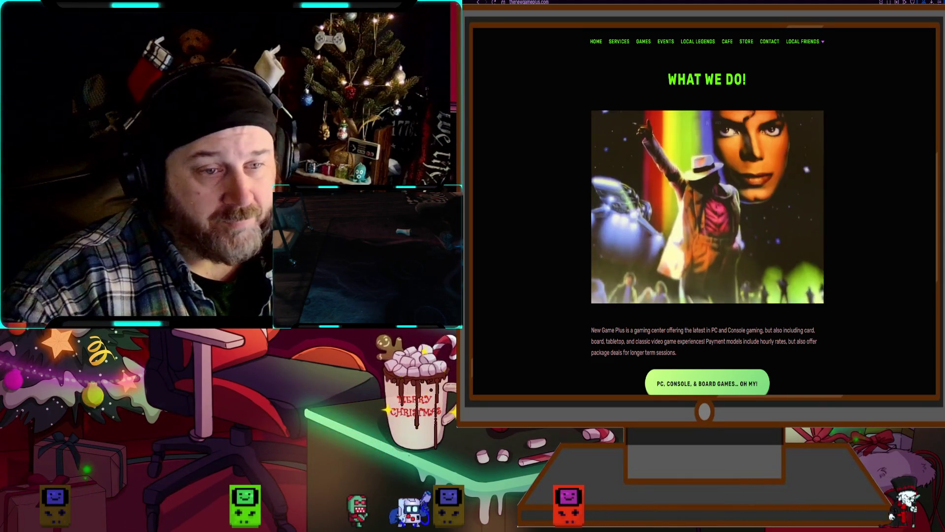
mouse_move(706, 296)
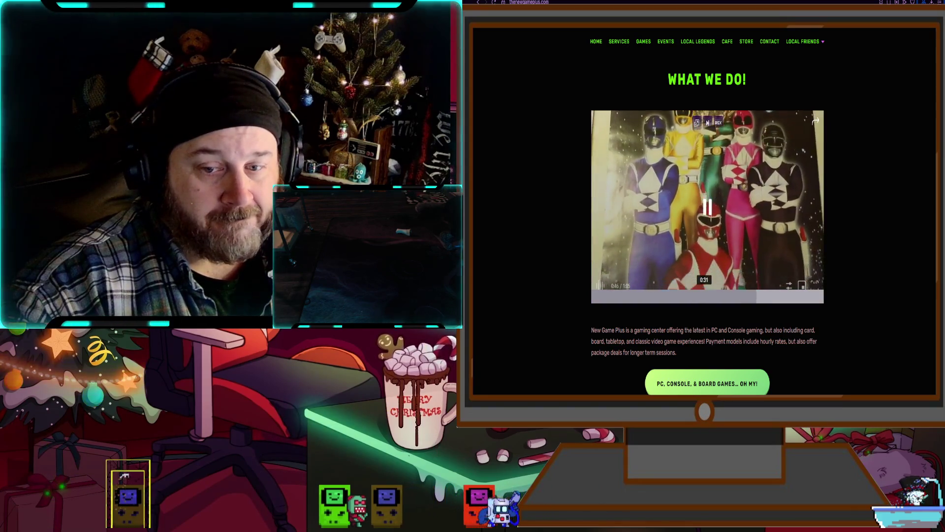
left_click(704, 296)
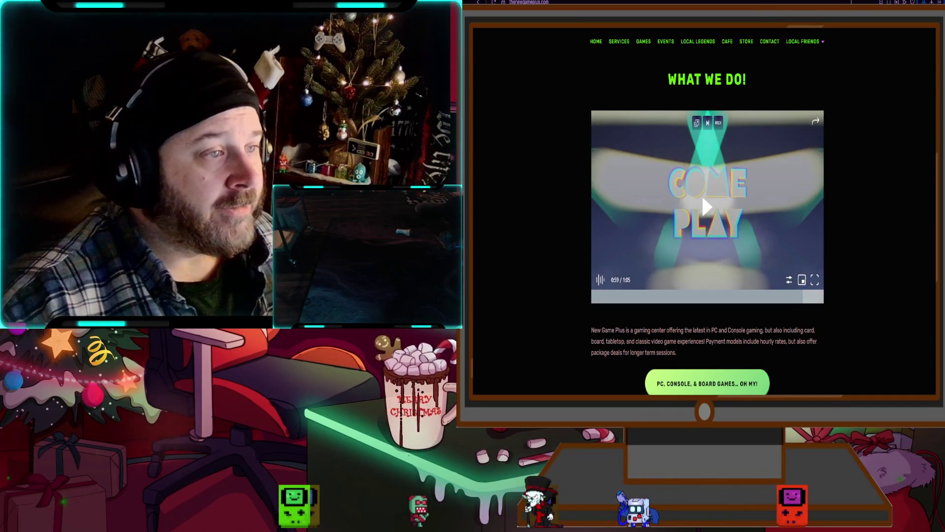
key("alt+Left")
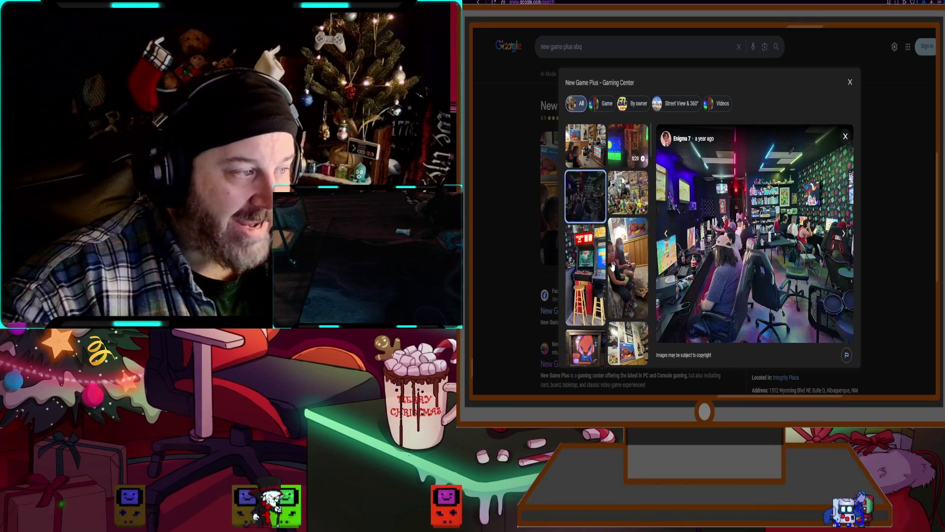
left_click(592, 152)
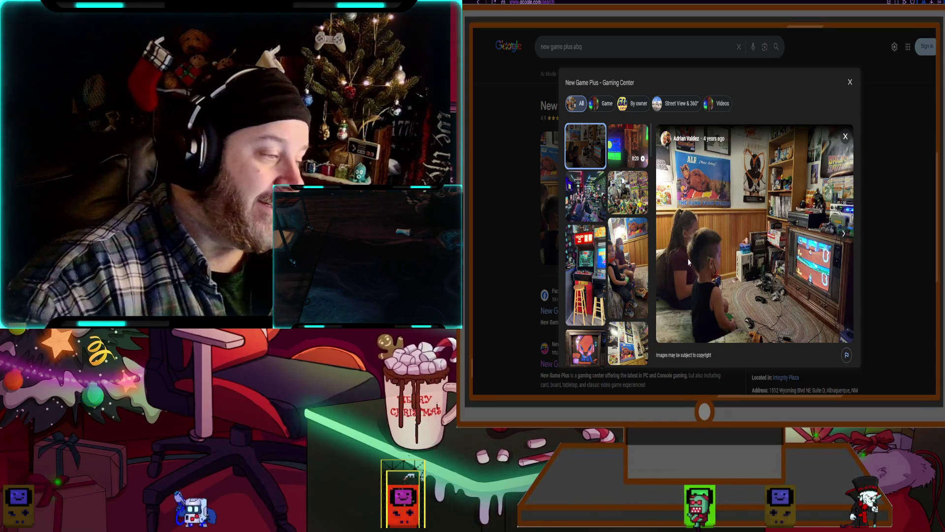
Browse the gaming center's photo thumbnails, then return to the New Game Plus Announcements section
scroll(595, 260, "down", 5)
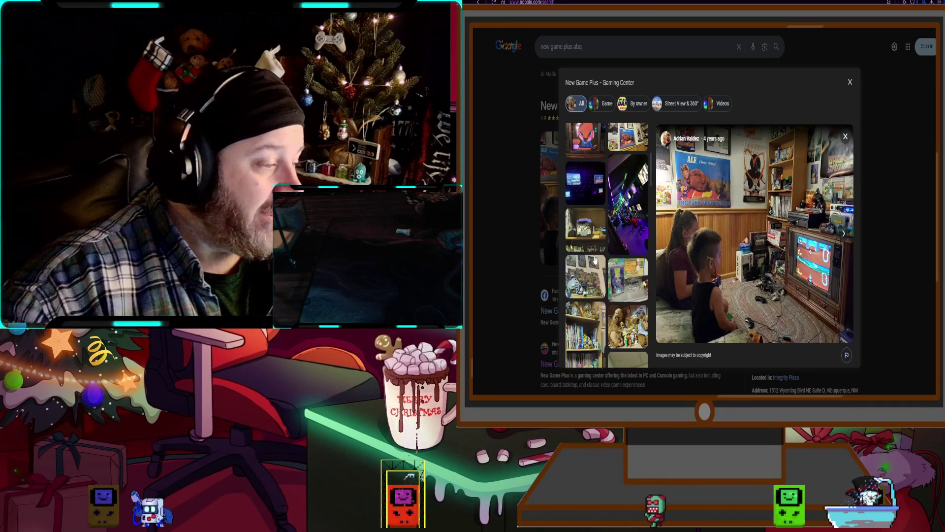
scroll(594, 256, "up", 4)
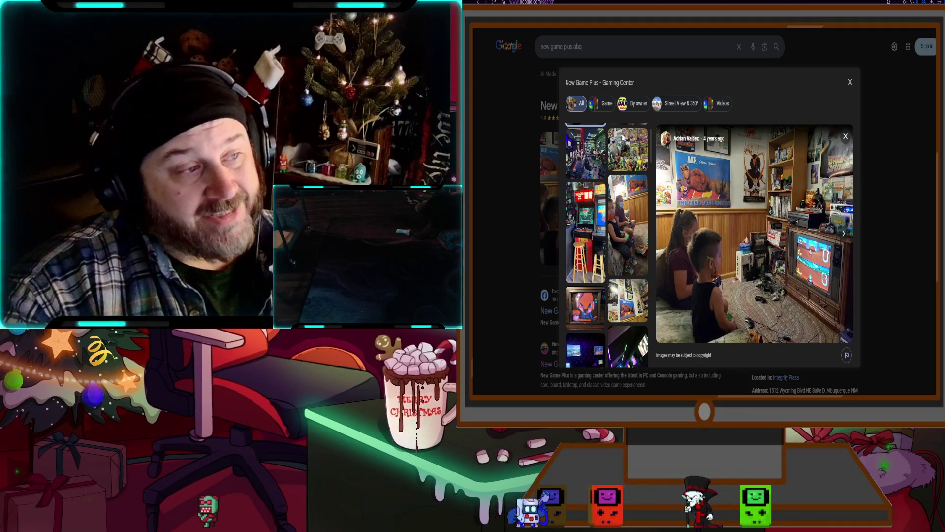
key("ctrl+Tab")
scroll(704, 221, "down", 5)
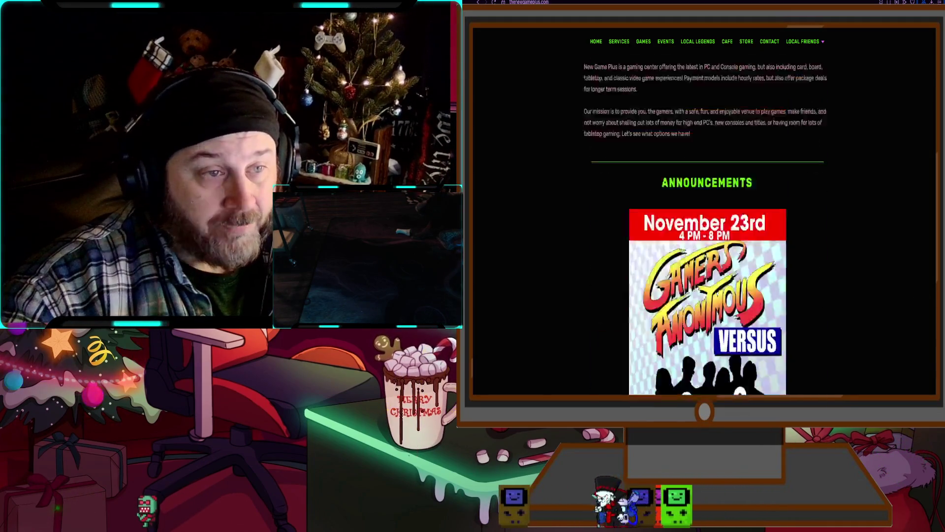
Scroll back up to the hero banner and switch to the developer's itch.io profile
scroll(784, 249, "up", 5)
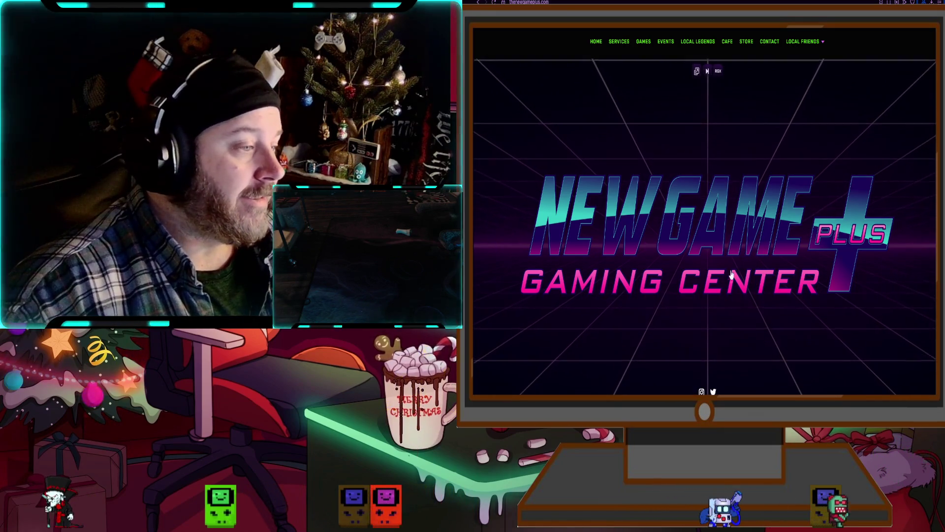
key("ctrl+Tab")
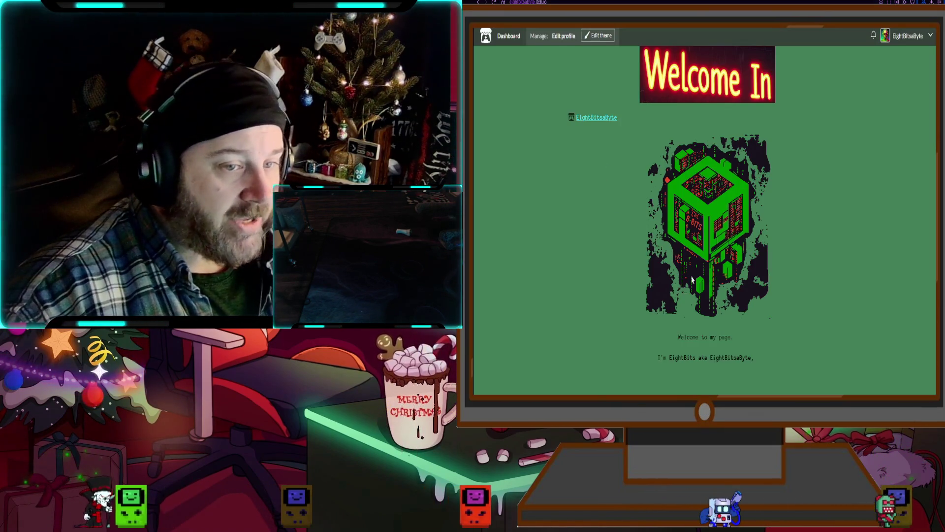
Look over the itch.io games grid, return to the top, then open a new tab
scroll(686, 275, "down", 15)
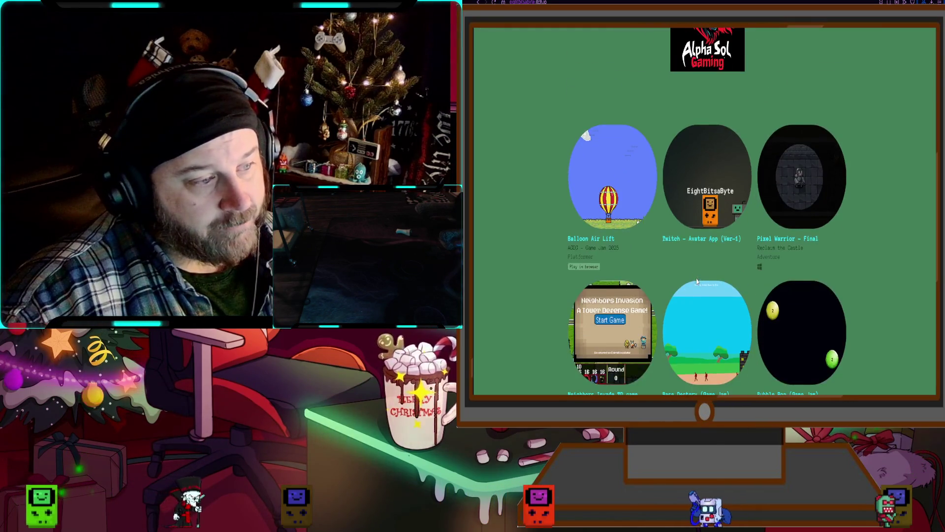
scroll(696, 280, "down", 3)
scroll(668, 304, "up", 2)
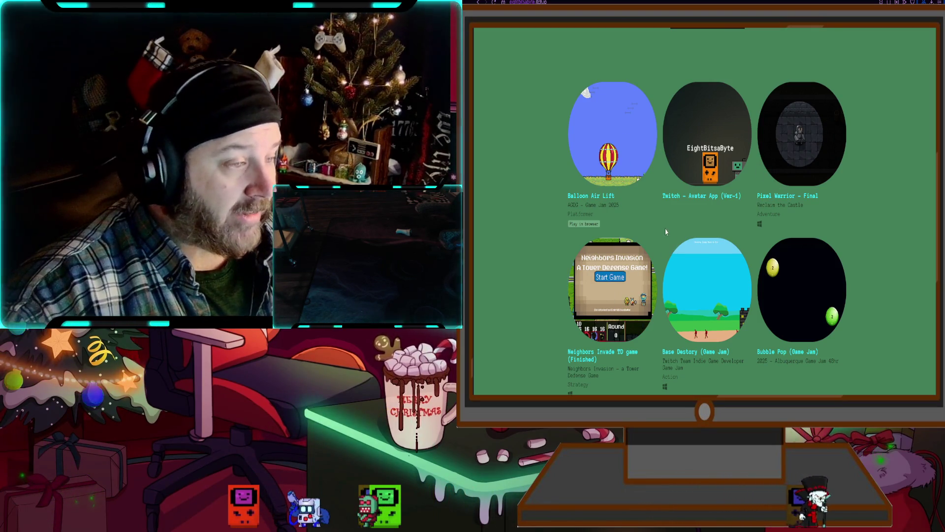
scroll(666, 229, "up", 2)
scroll(664, 232, "up", 10)
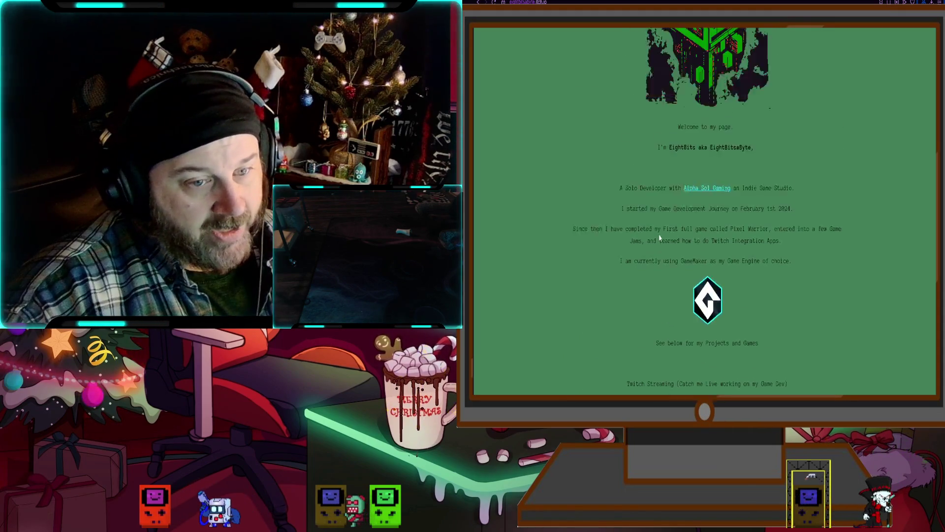
scroll(660, 237, "up", 1)
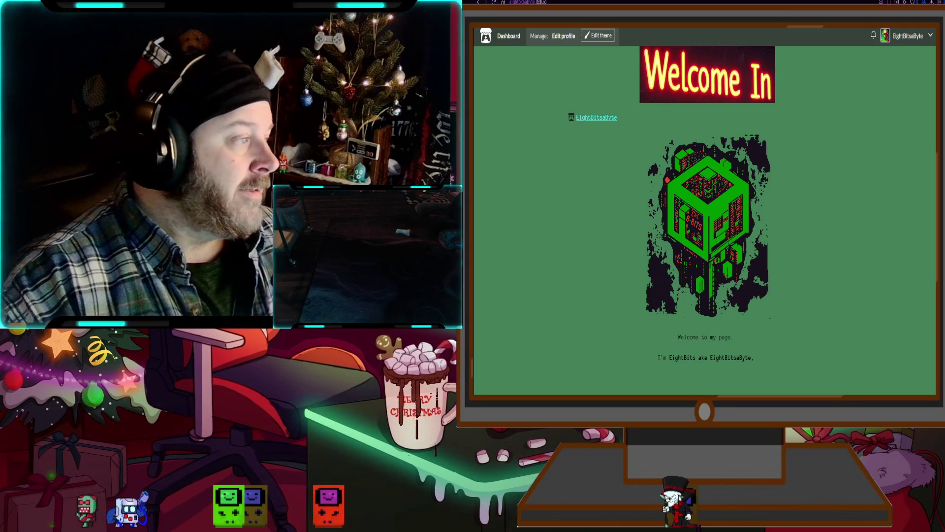
key("ctrl+t")
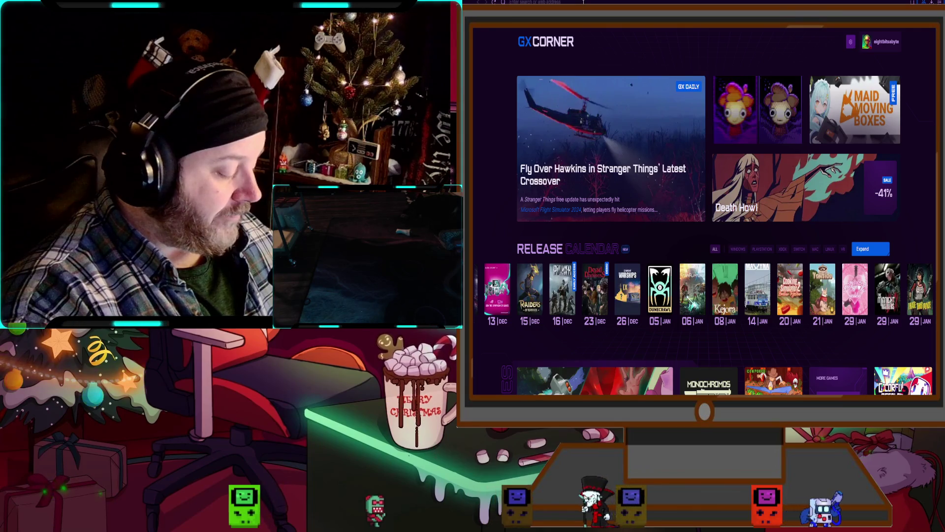
Search the web for 'game awards' and scroll through the gallery, dismissing the ad banner
type("game award")
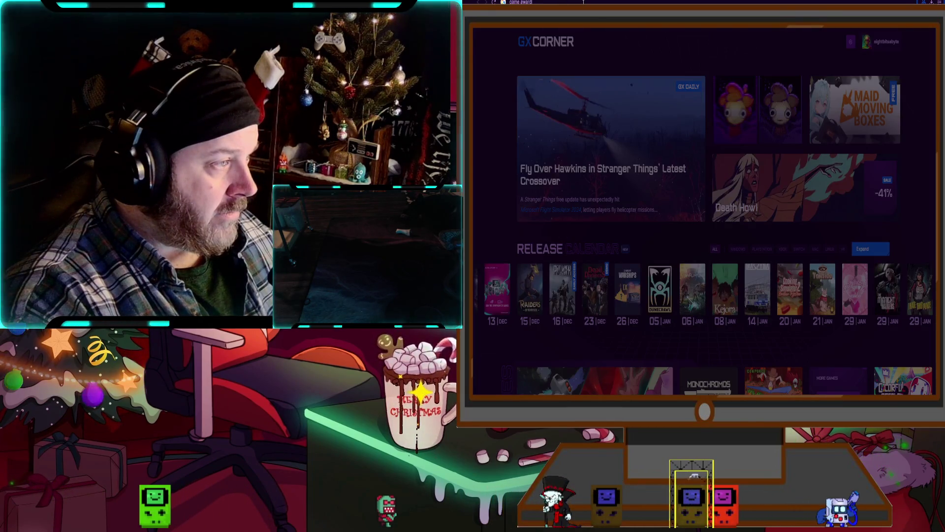
type("s")
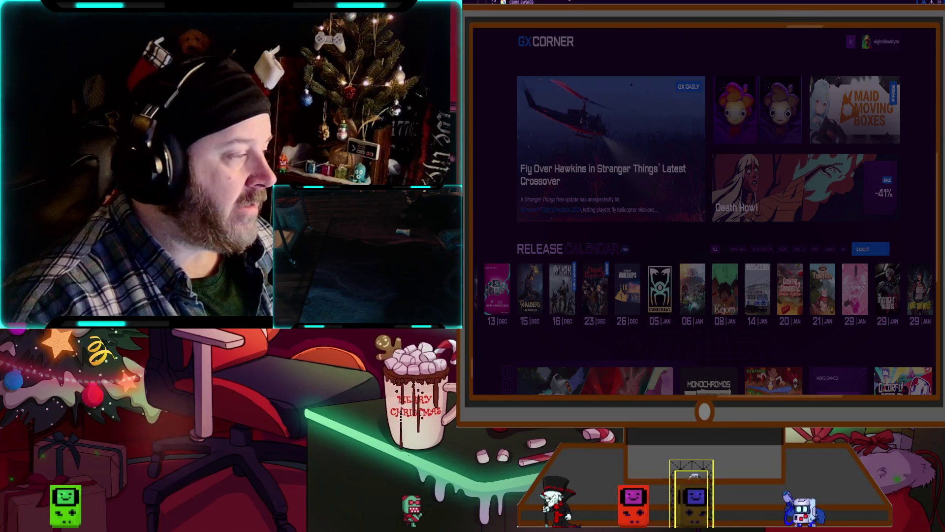
key("Return")
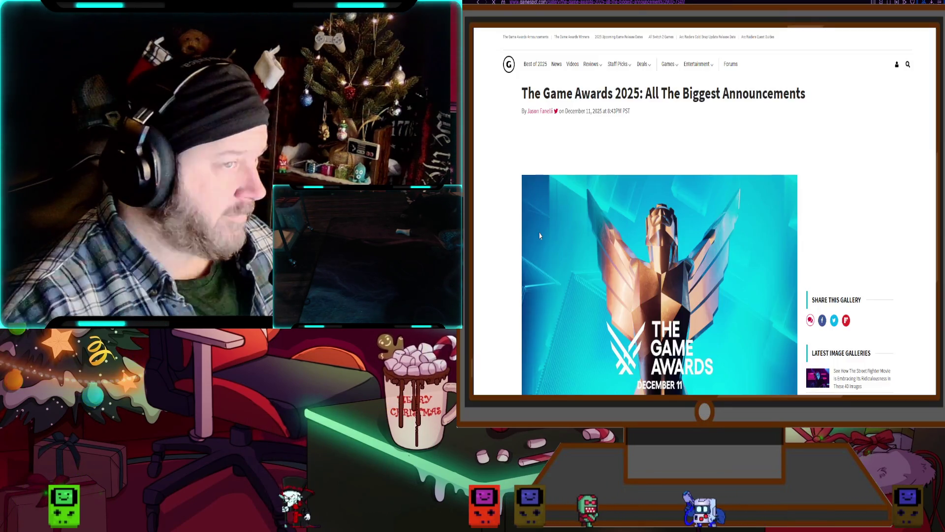
scroll(536, 229, "down", 6)
scroll(536, 227, "down", 10)
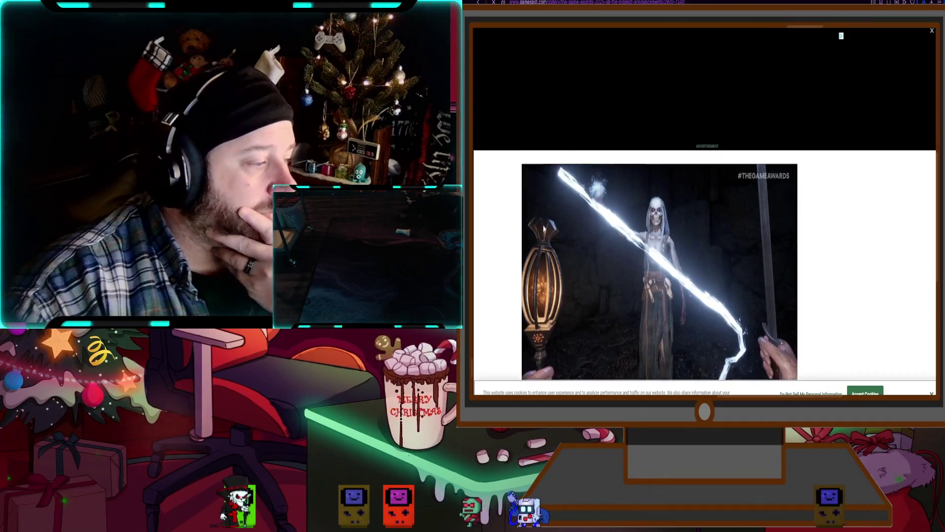
left_click(932, 31)
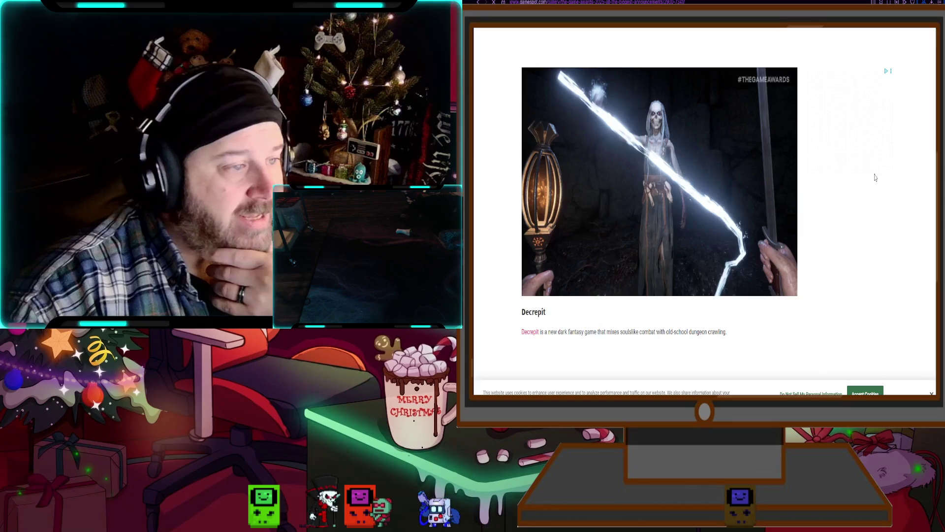
scroll(858, 184, "down", 10)
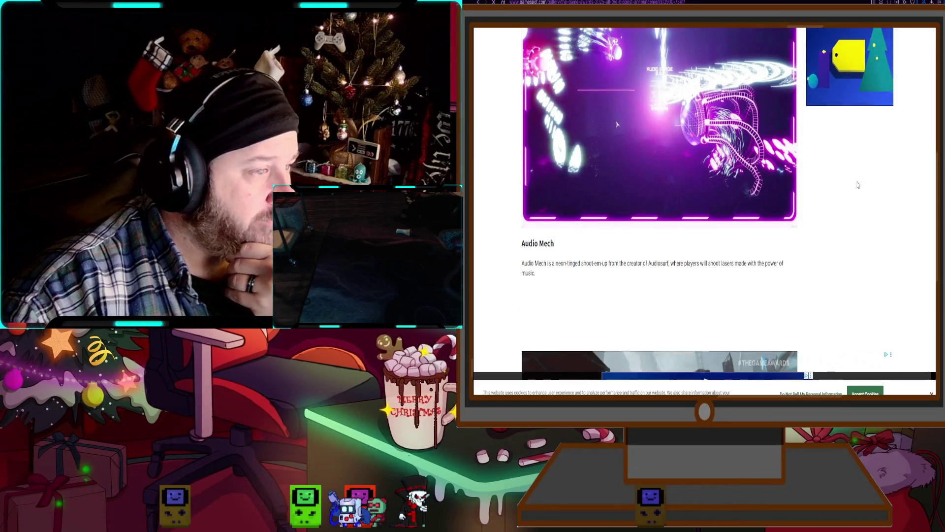
scroll(854, 185, "down", 6)
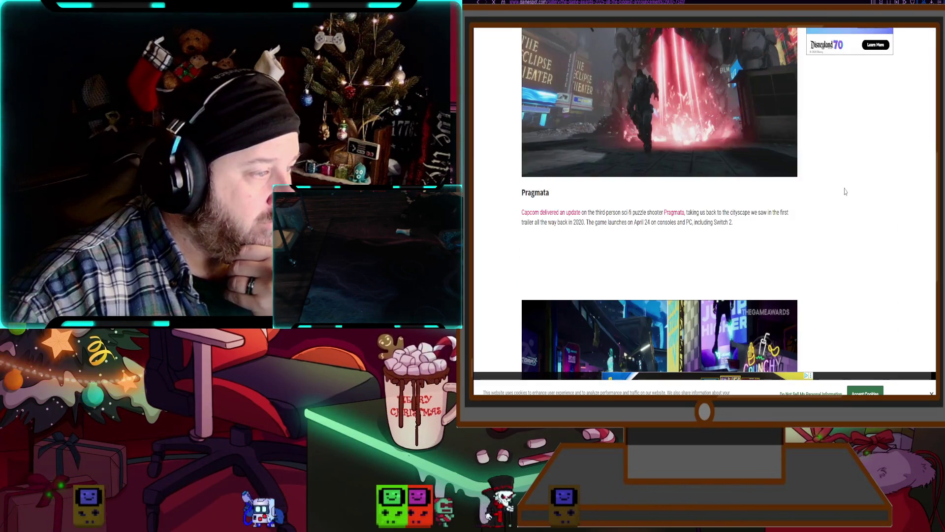
scroll(845, 192, "down", 8)
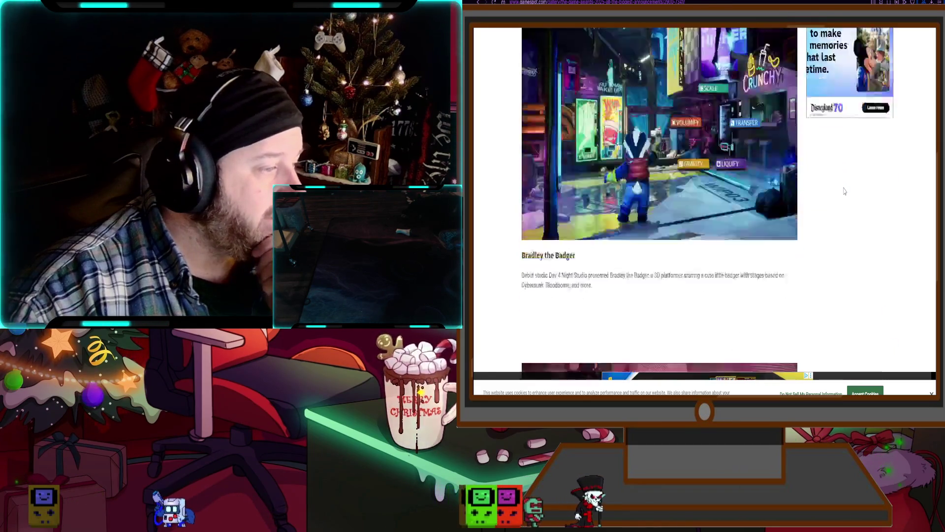
scroll(845, 192, "down", 12)
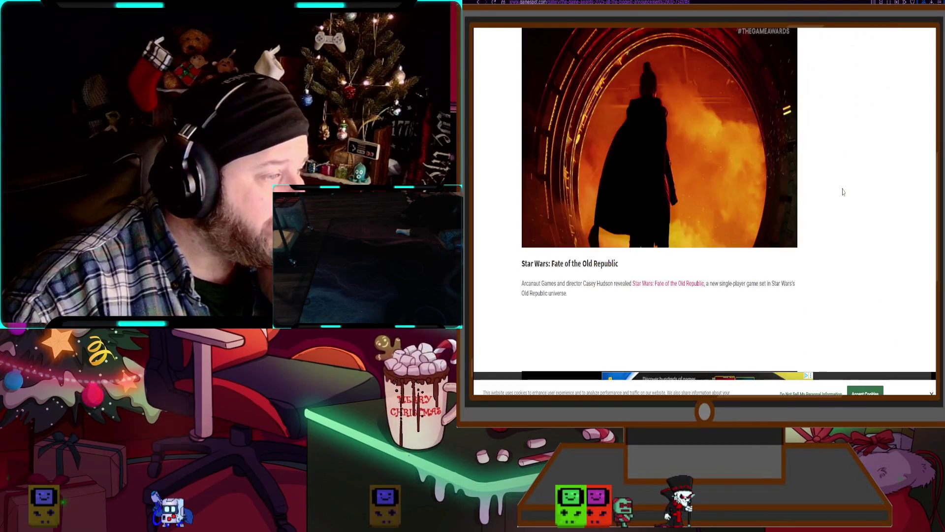
scroll(843, 192, "up", 1)
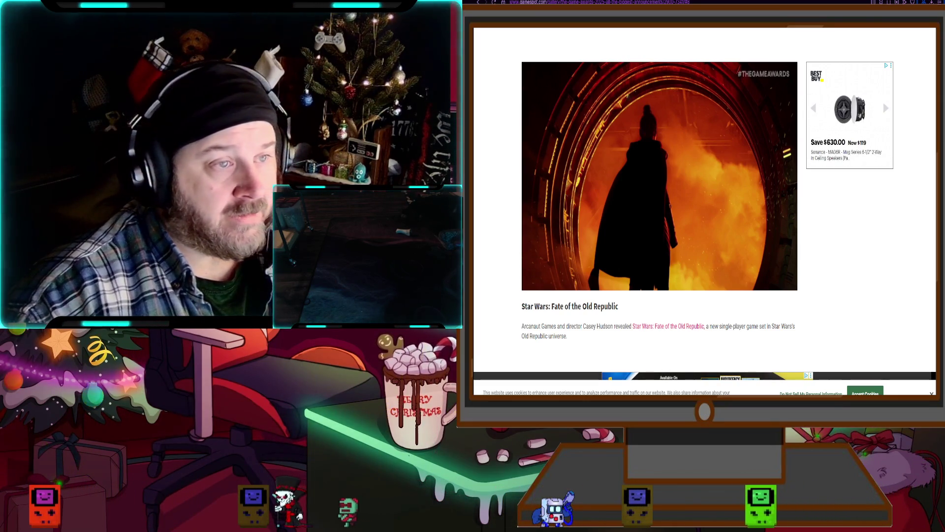
Open the Star Wars: Fate of the Old Republic article and start its embedded trailer
left_click(690, 249)
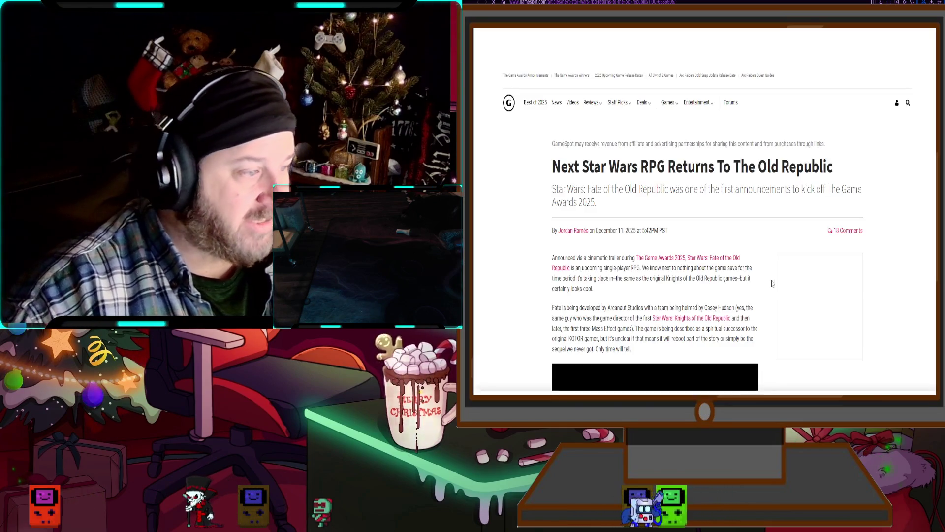
scroll(765, 279, "down", 2)
scroll(765, 279, "down", 1)
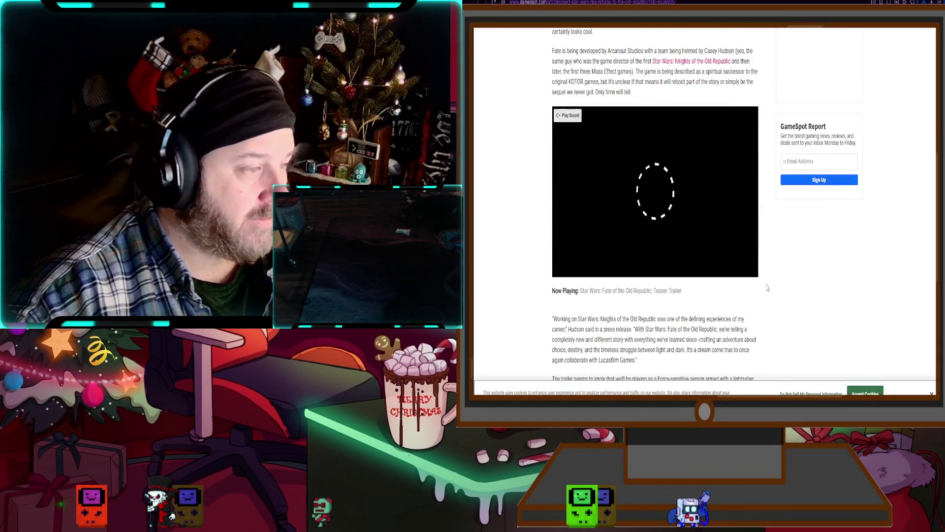
scroll(766, 279, "up", 1)
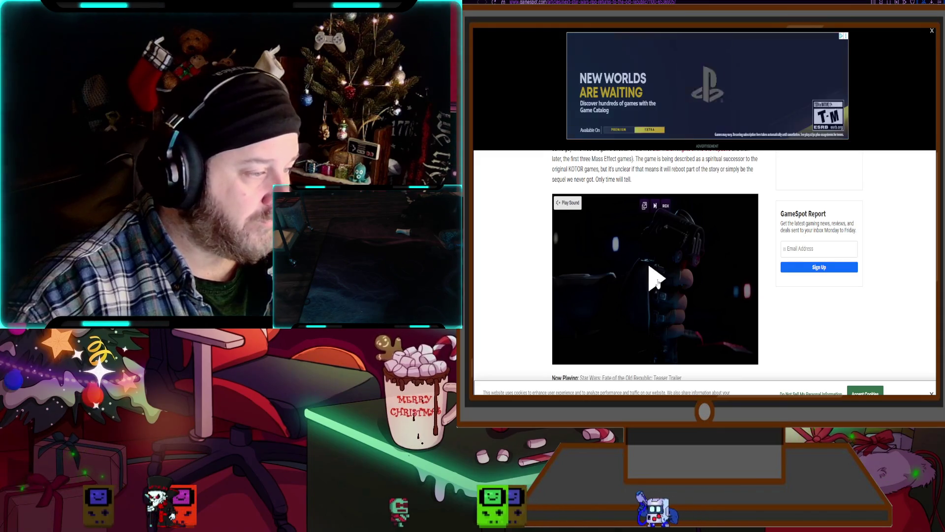
left_click(648, 303)
scroll(518, 319, "down", 1)
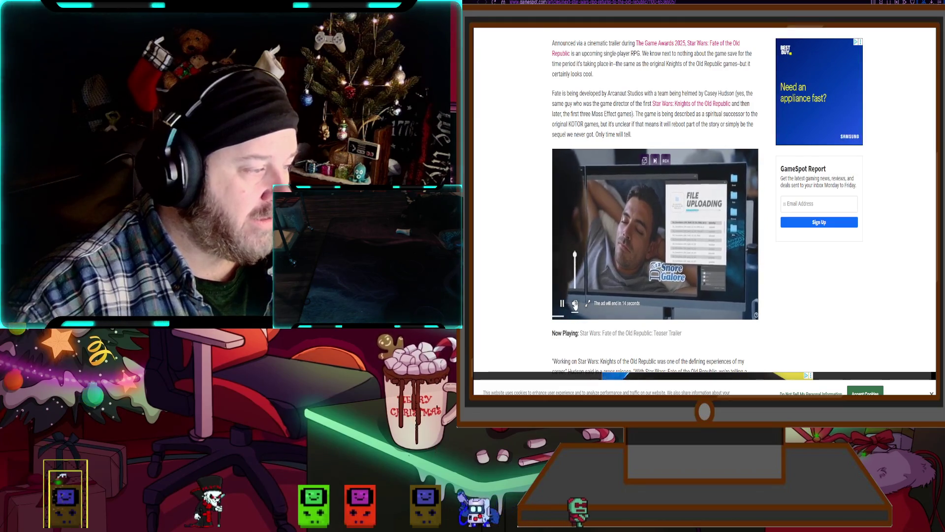
Mute the pre-roll ad, restore the trailer's sound, and watch the Old Republic teaser full screen
left_click(574, 304)
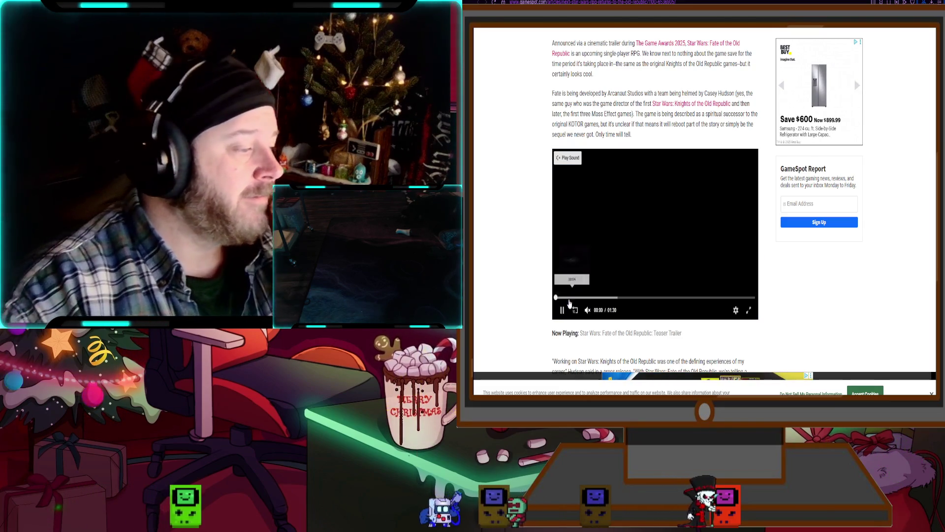
left_click(587, 309)
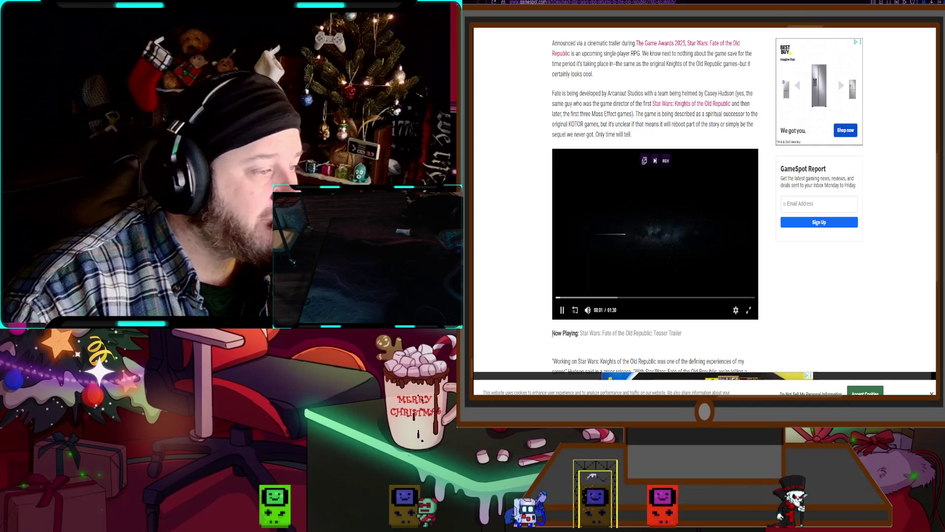
left_click(750, 312)
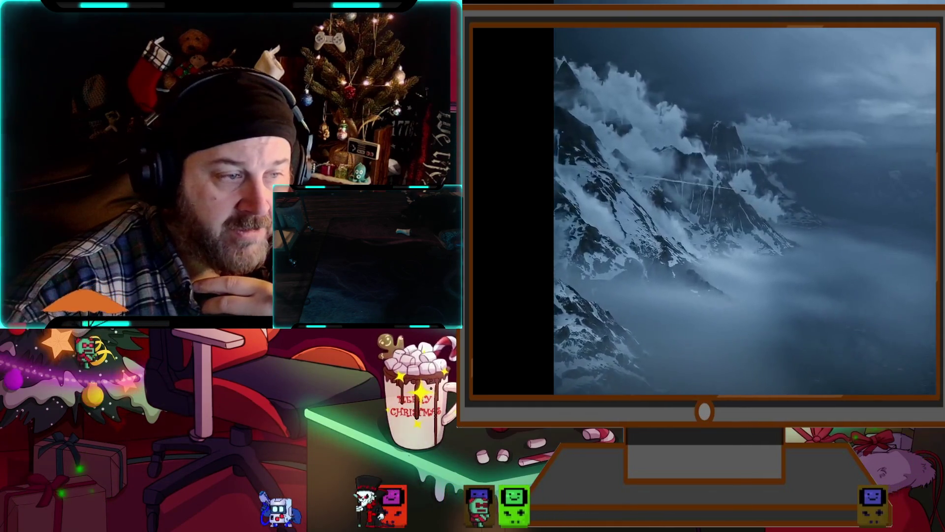
Exit full screen back to the GameSpot article and enlarge the page with Ctrl+plus
key("Escape")
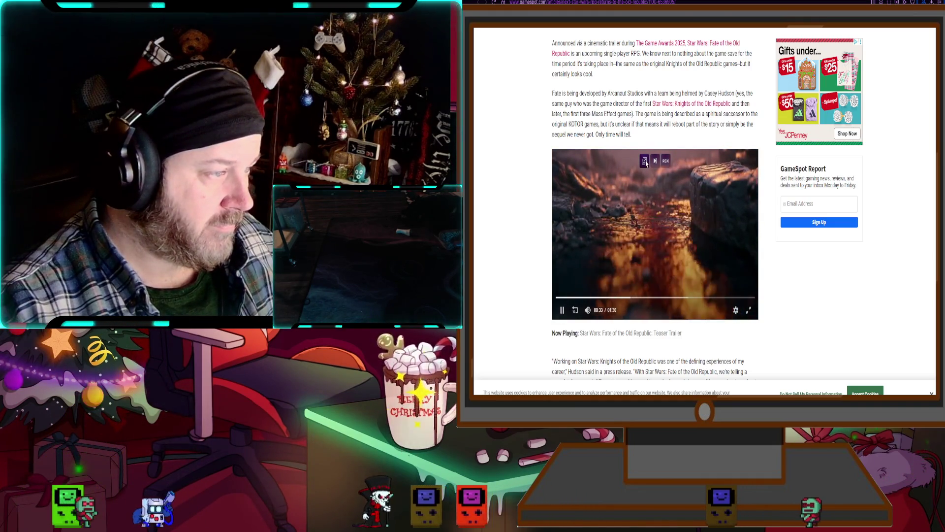
key("ctrl+plus")
key("ctrl+plus")
key("ctrl+plus")
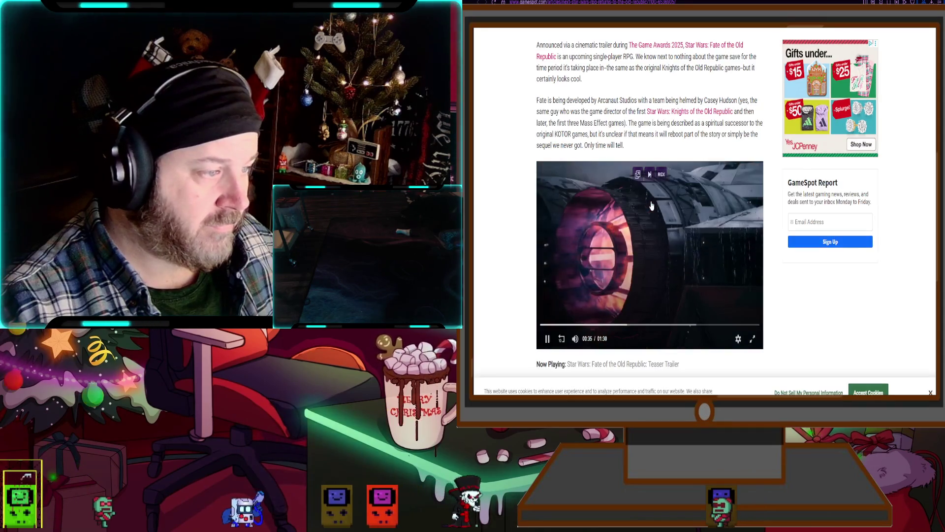
Zoom the article in, restore it to two-column size, and pause the trailer at 01:21
scroll(649, 205, "down", 3)
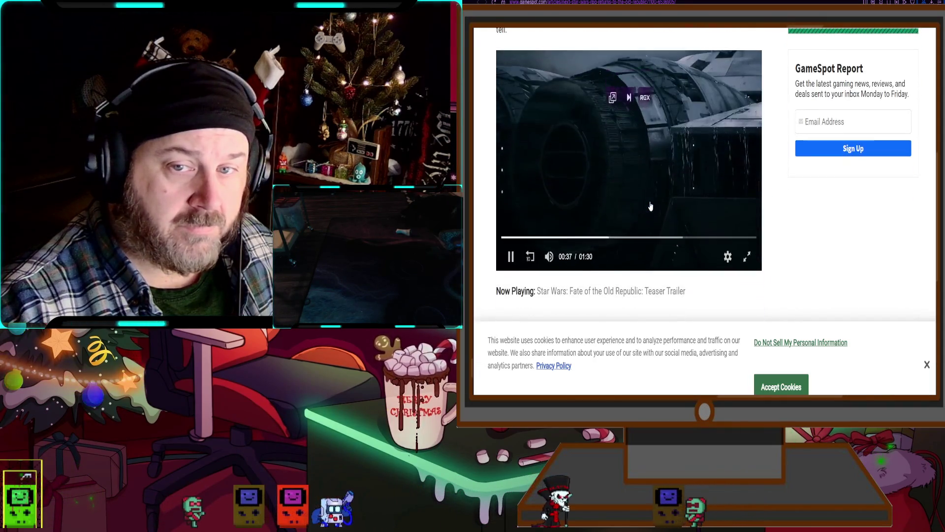
key("ctrl+plus")
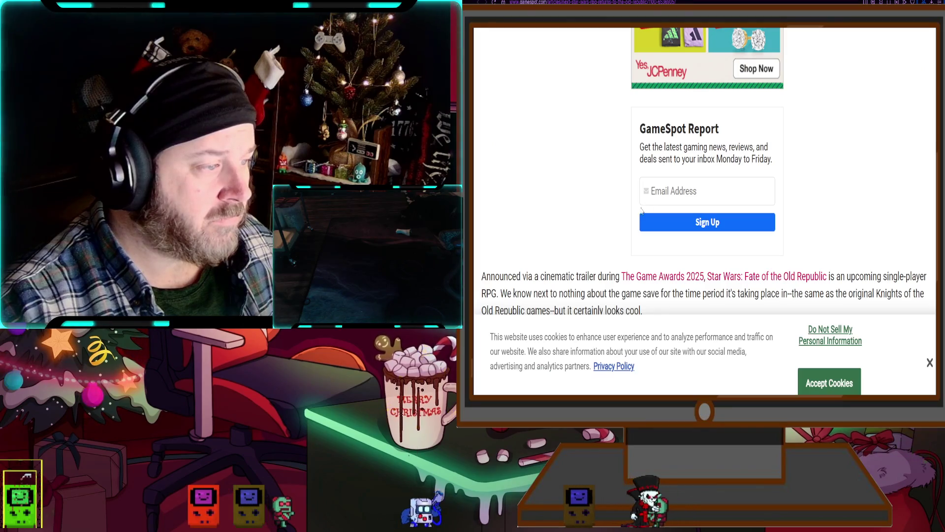
scroll(611, 230, "up", 1)
key("ctrl+minus")
scroll(611, 231, "up", 1)
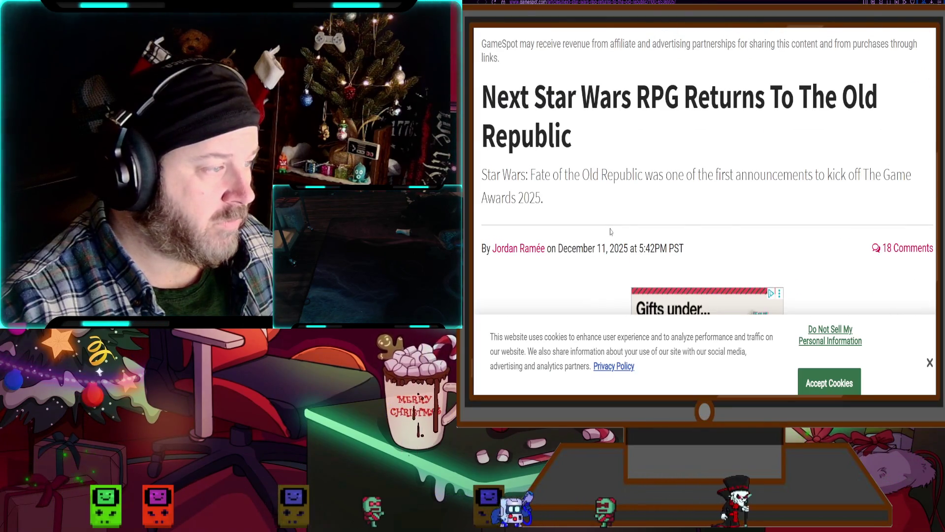
key("ctrl+minus")
scroll(610, 236, "down", 5)
scroll(609, 242, "down", 3)
scroll(610, 242, "up", 1)
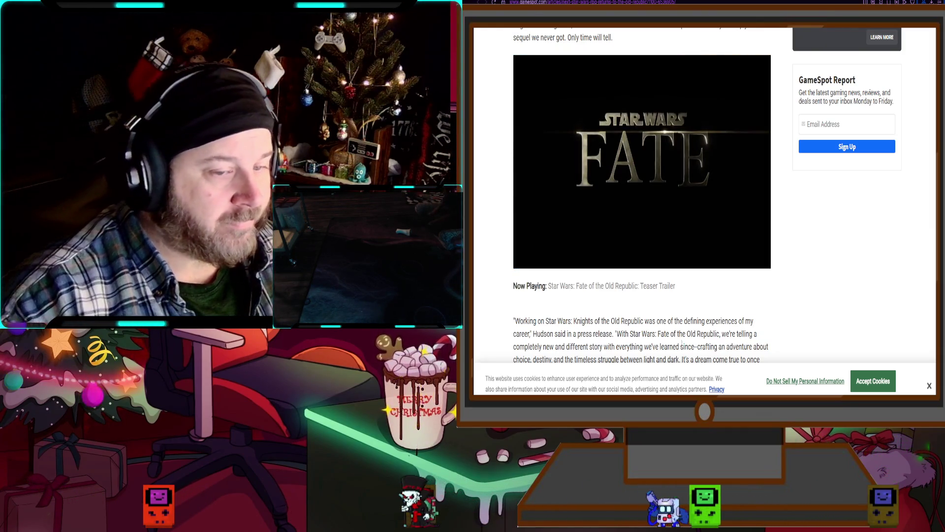
left_click(526, 257)
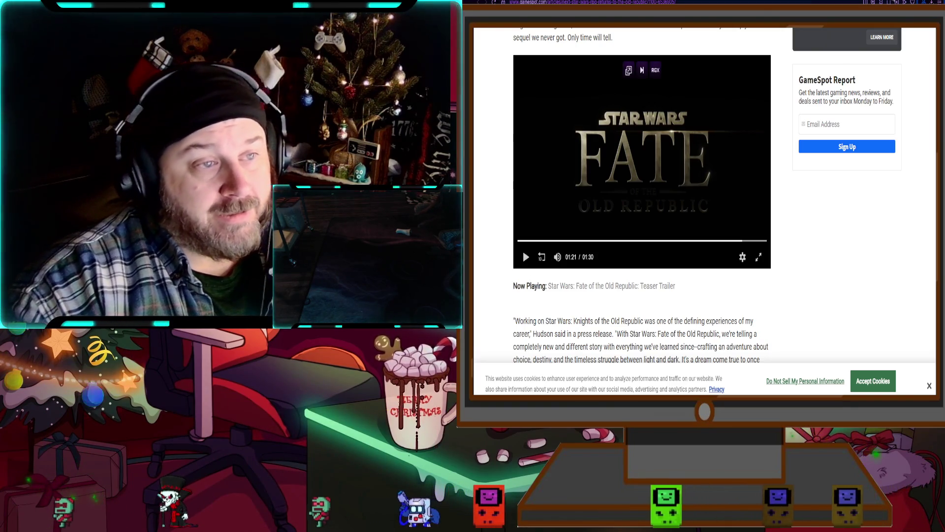
key("alt+Left")
Zoom the GameSpot gallery page out one step to fit more of it on screen
scroll(719, 334, "down", 2)
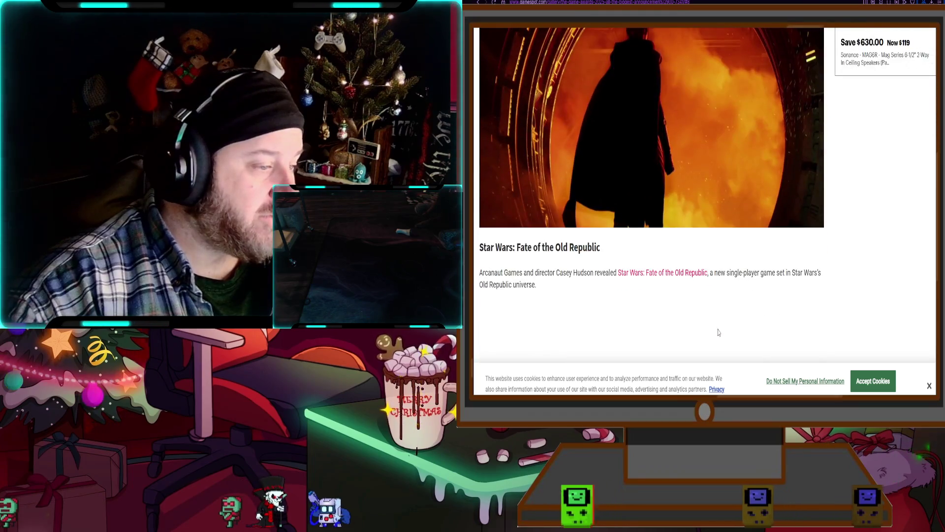
scroll(717, 322, "down", 1)
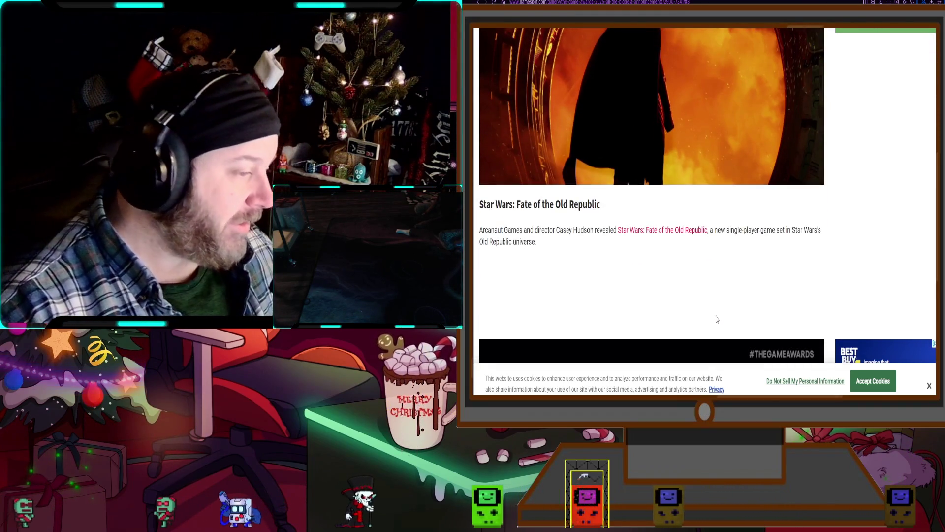
key("ctrl+minus")
key("ctrl+minus")
scroll(745, 276, "up", 2)
scroll(745, 275, "up", 1)
scroll(745, 274, "down", 1)
key("ctrl+minus")
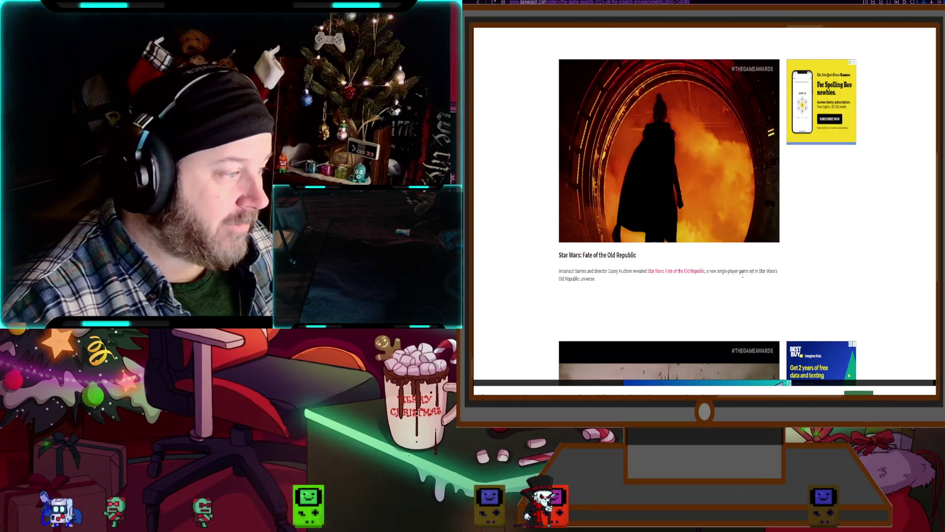
key("ctrl+plus")
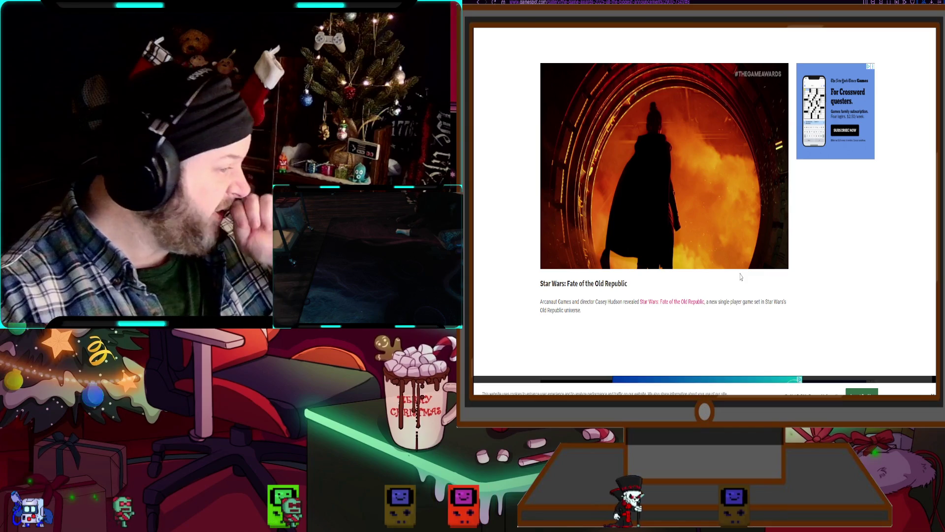
Scroll down the gallery past the Divinity entry toward 4Loop
scroll(740, 278, "down", 5)
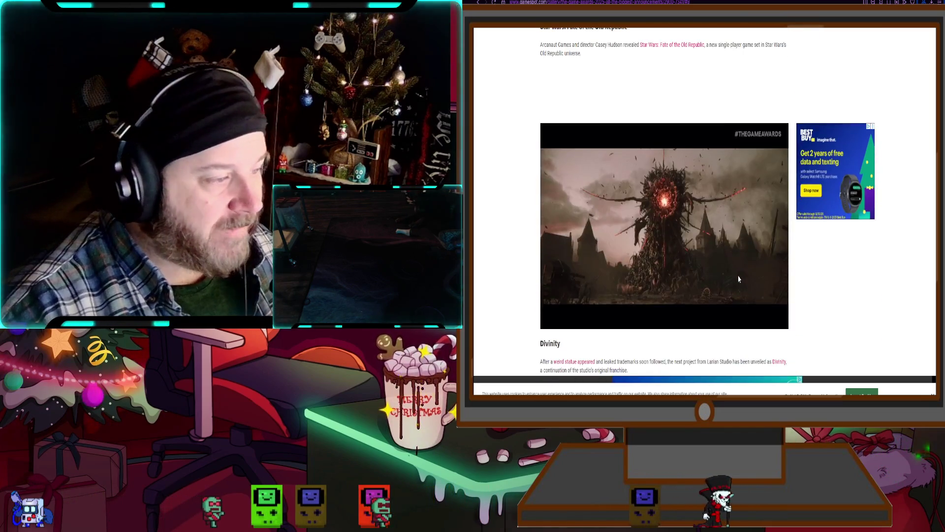
scroll(739, 280, "down", 1)
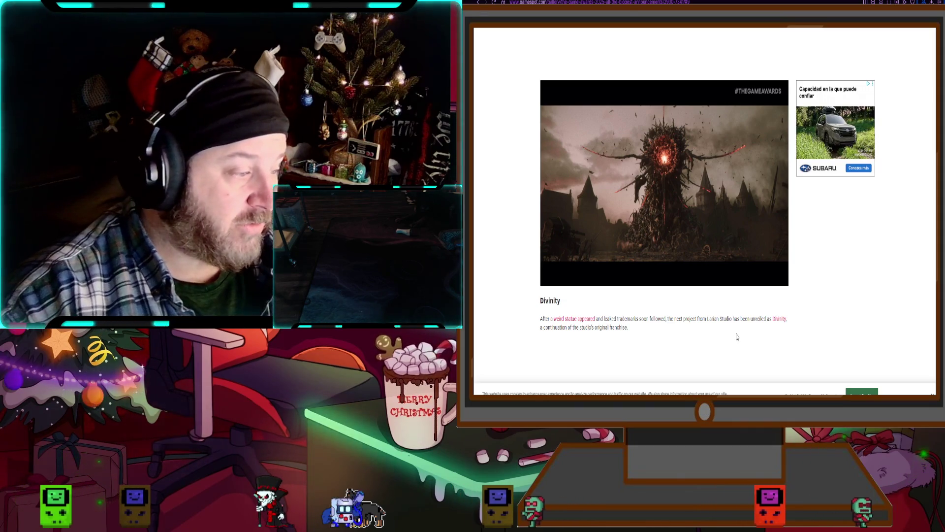
scroll(738, 336, "down", 2)
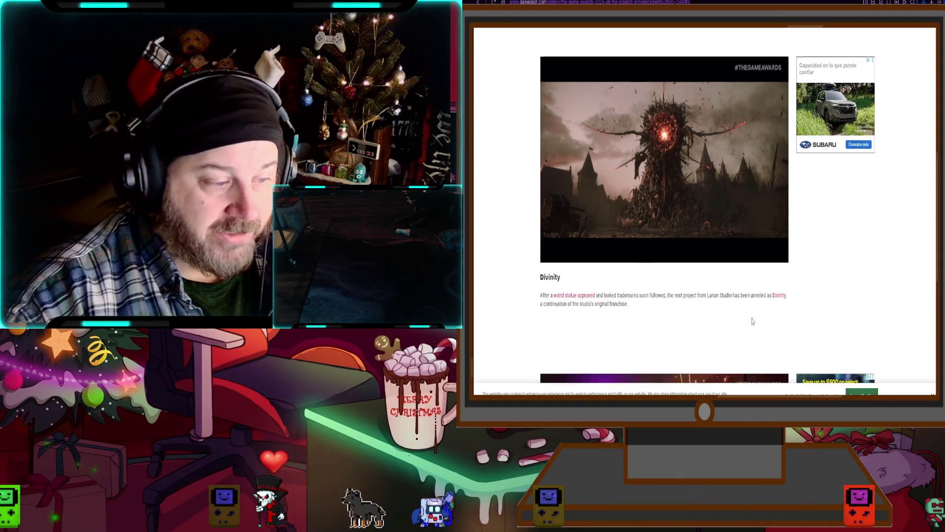
scroll(754, 317, "up", 2)
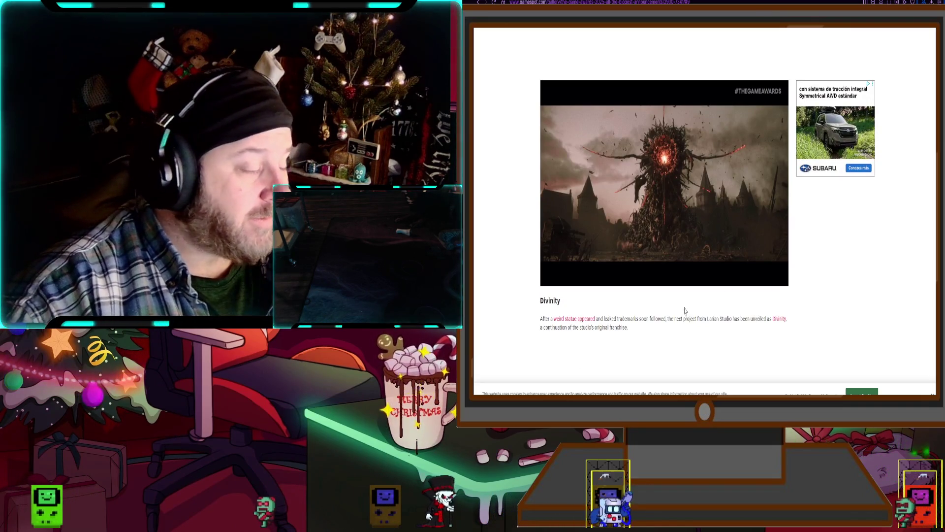
scroll(686, 310, "down", 7)
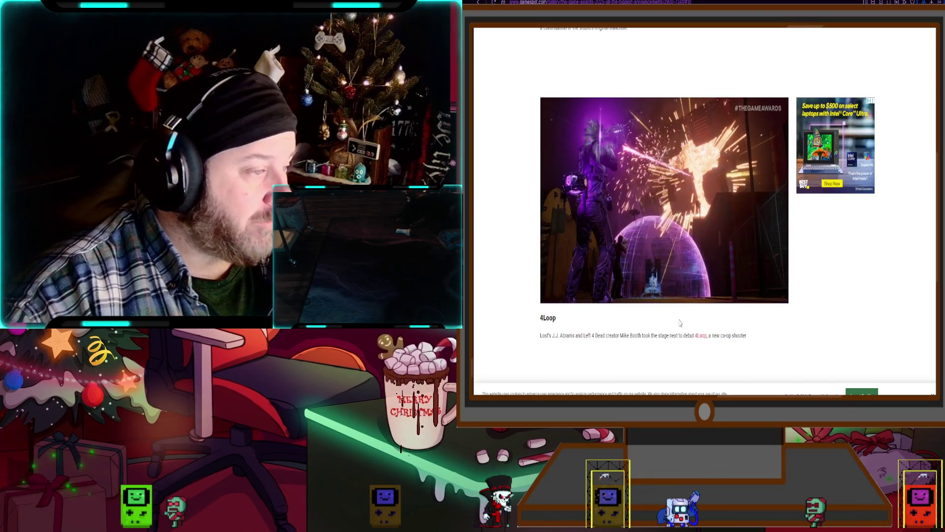
Scroll past Ontos, Resident Evil Requiem, Order of the Sinking Star and Exodus to Dungeons & Dragons: Warlock
scroll(680, 322, "down", 6)
scroll(681, 321, "up", 6)
scroll(680, 321, "down", 8)
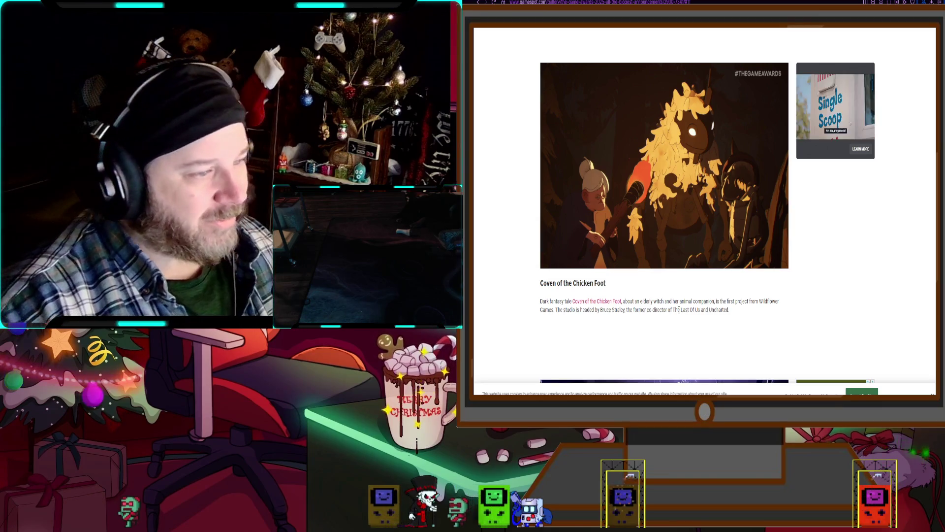
scroll(661, 253, "up", 6)
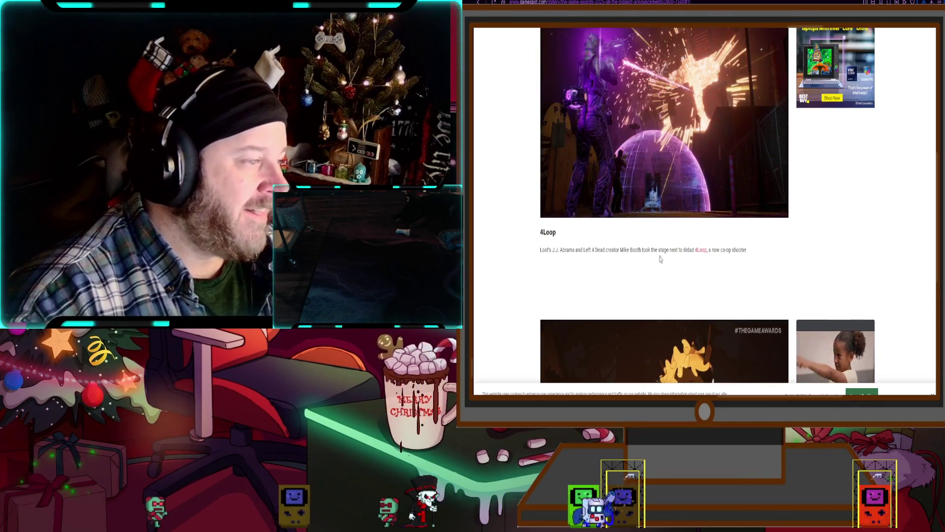
scroll(625, 287, "down", 1)
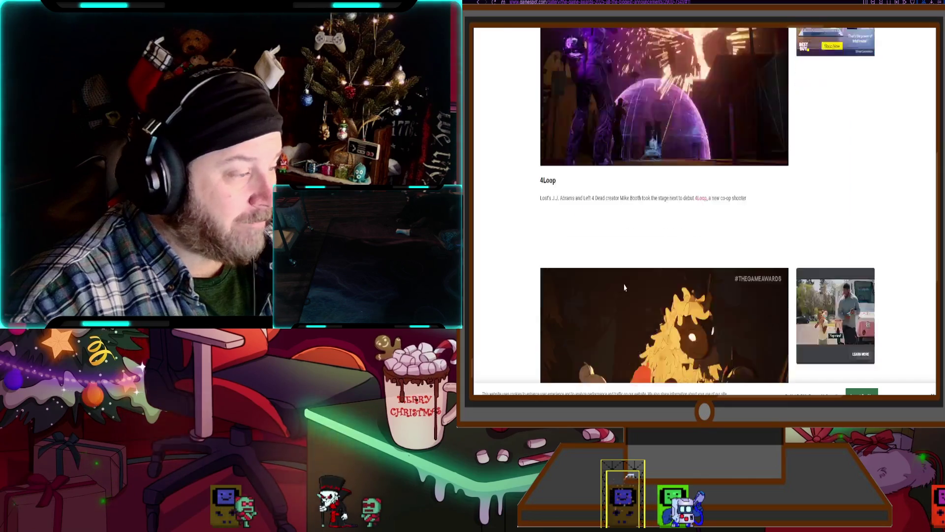
scroll(624, 287, "down", 10)
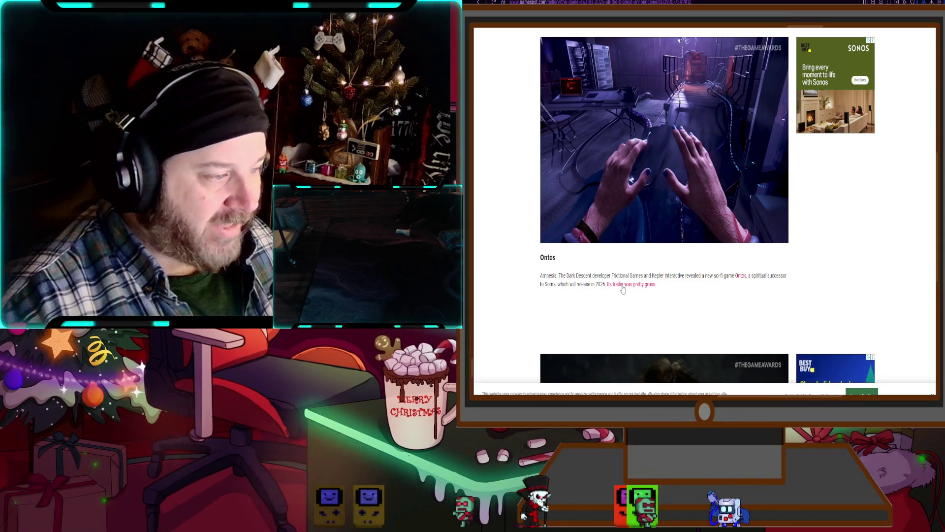
scroll(623, 289, "down", 5)
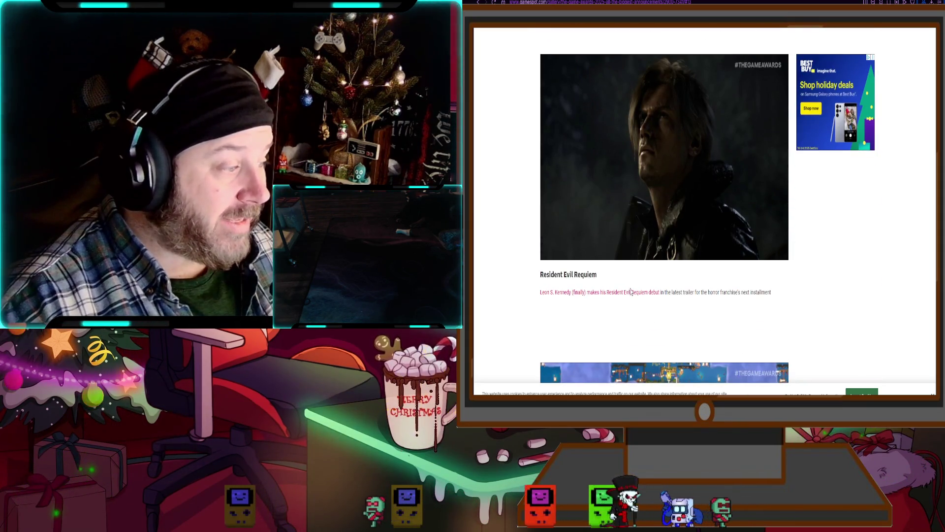
scroll(632, 294, "down", 5)
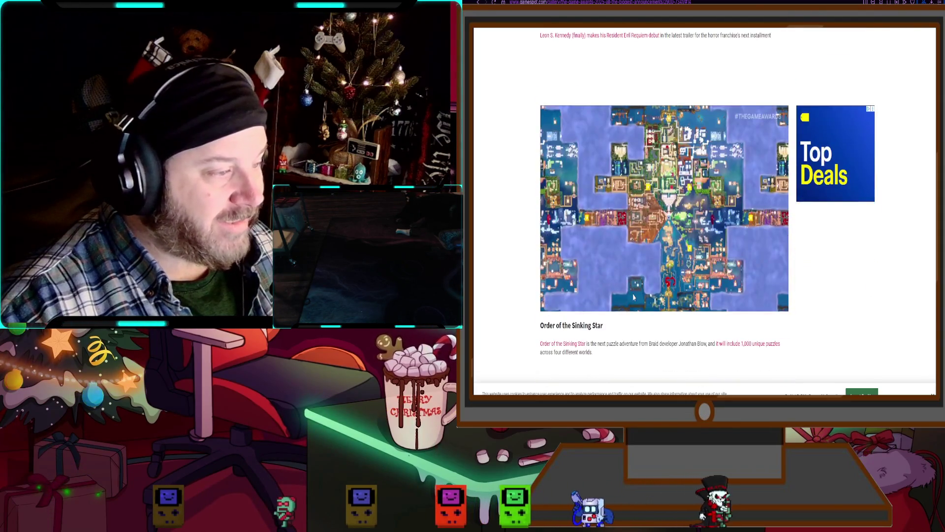
scroll(634, 297, "down", 5)
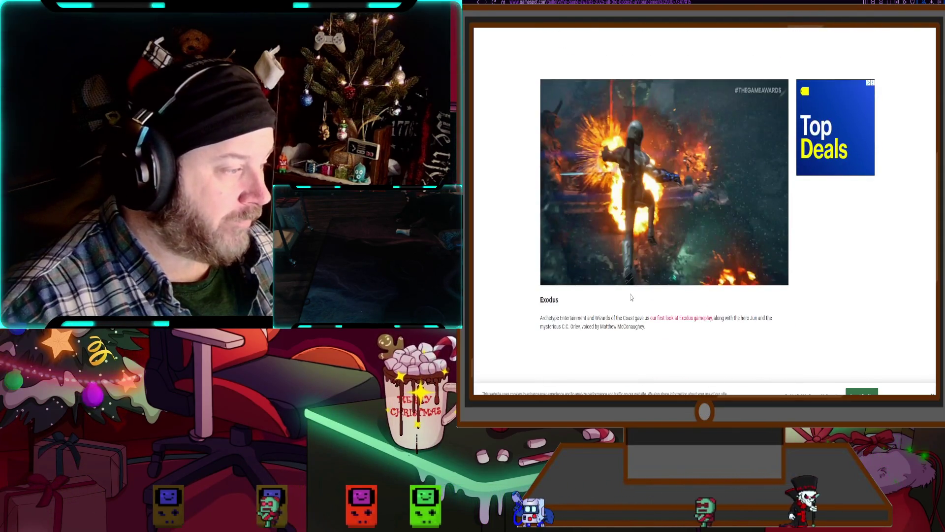
scroll(632, 298, "down", 5)
scroll(631, 298, "down", 1)
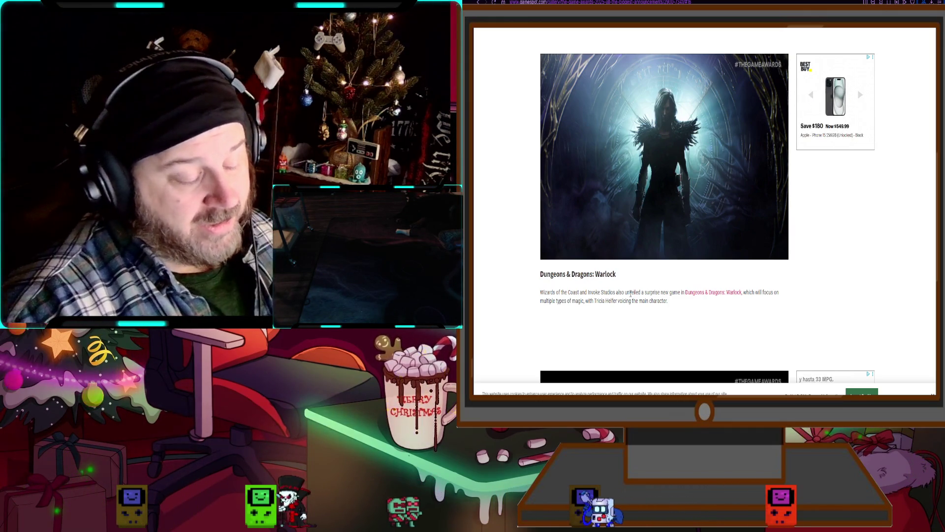
Scroll briefly back up to Exodus, then down to Control Resonant
scroll(631, 293, "down", 3)
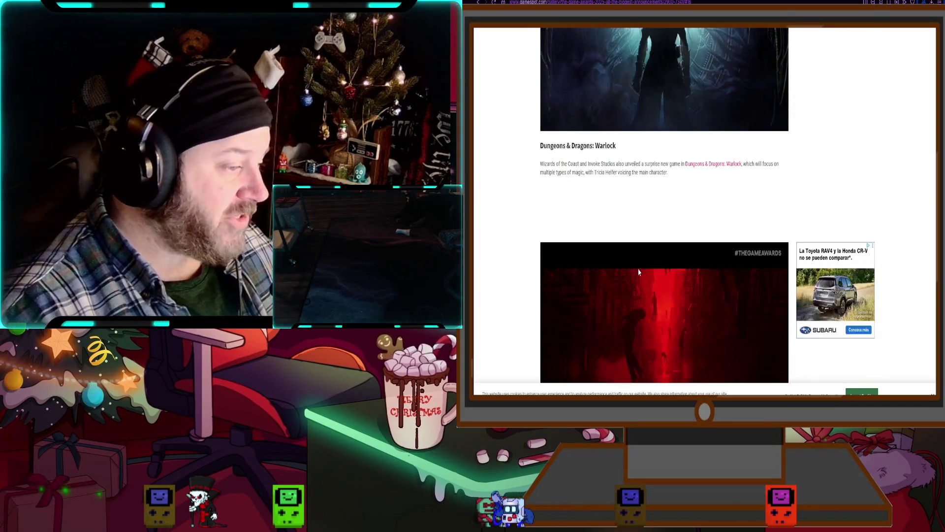
scroll(619, 338, "up", 5)
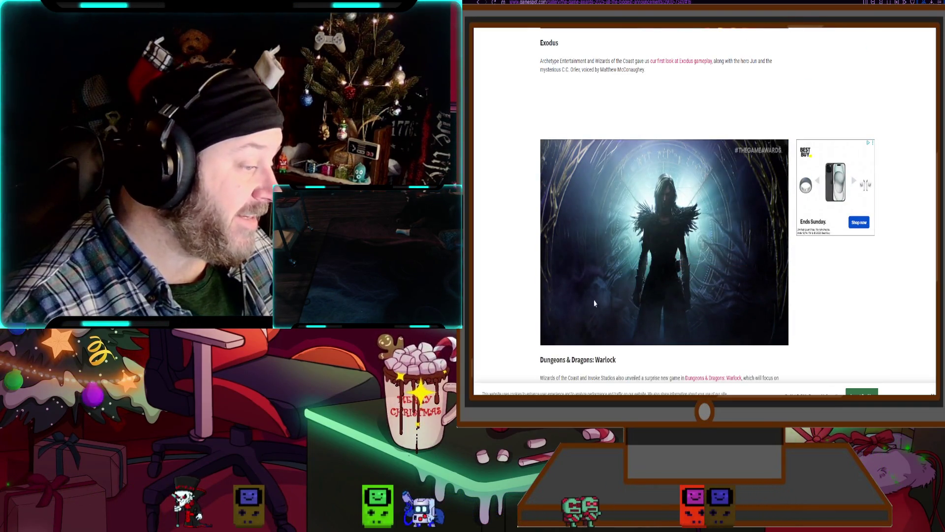
scroll(640, 276, "up", 4)
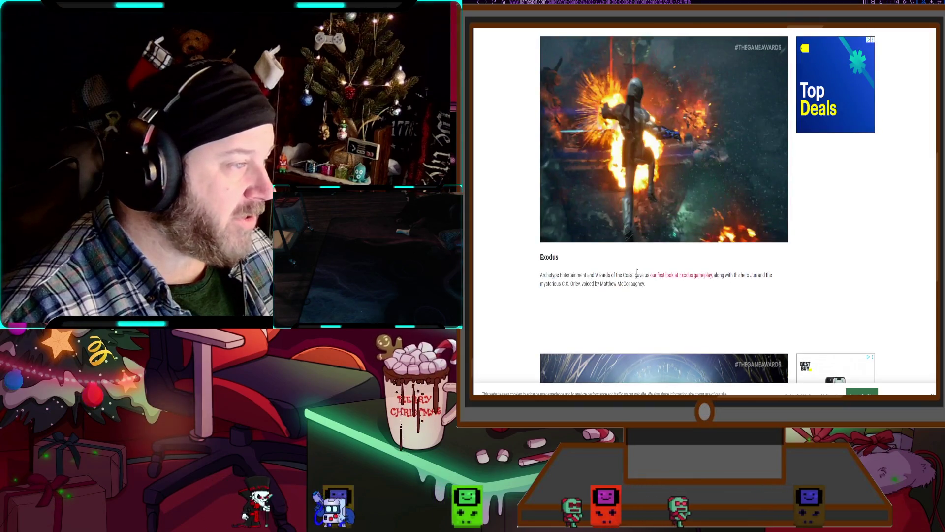
scroll(631, 277, "down", 12)
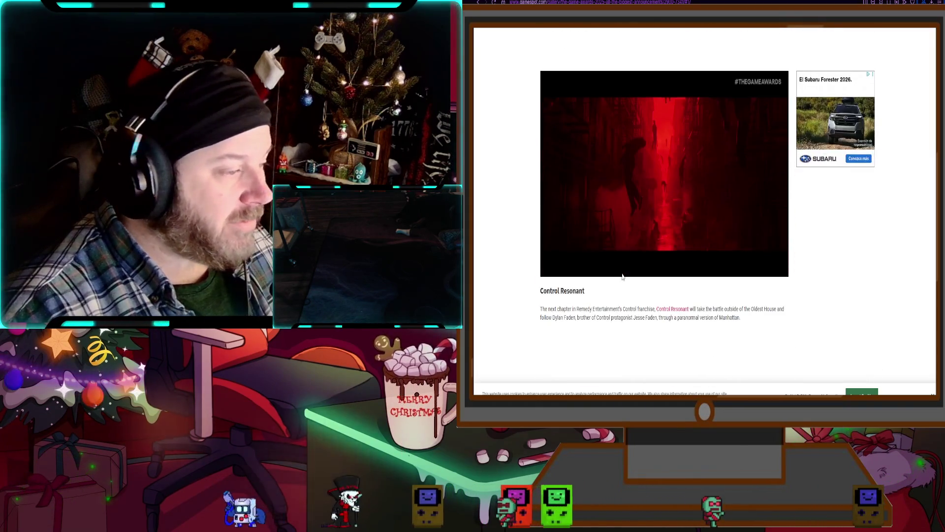
scroll(622, 278, "down", 7)
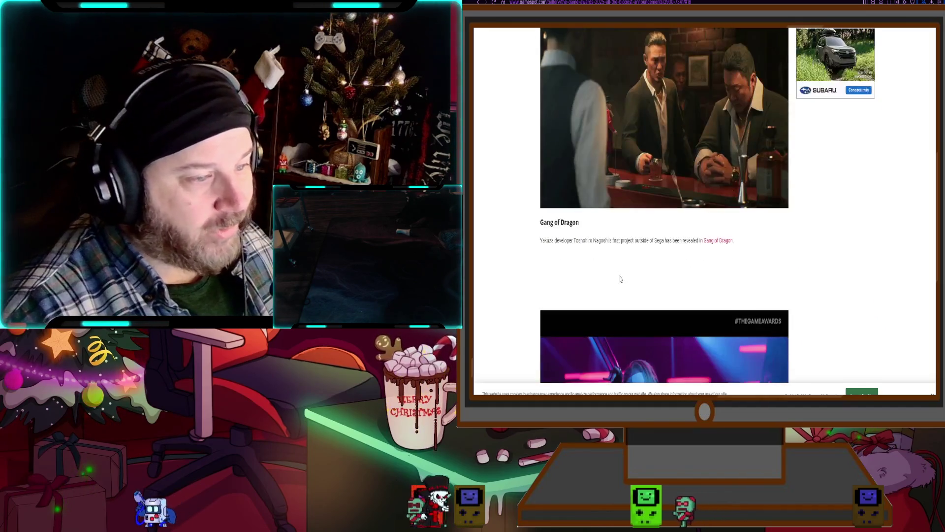
scroll(610, 289, "down", 5)
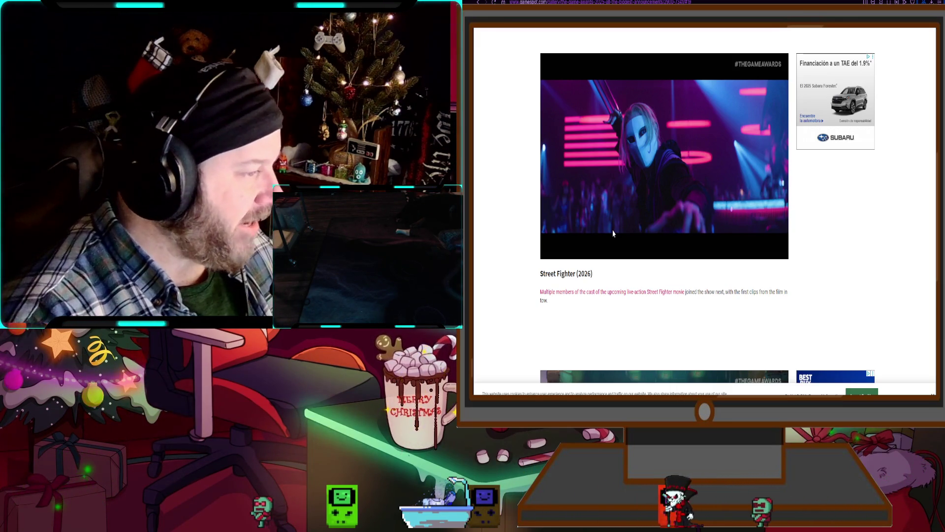
Scroll past Gang of Dragon, Tomb Raider, Forest 3 and Invincible Vs. to Orbitals
scroll(533, 292, "down", 5)
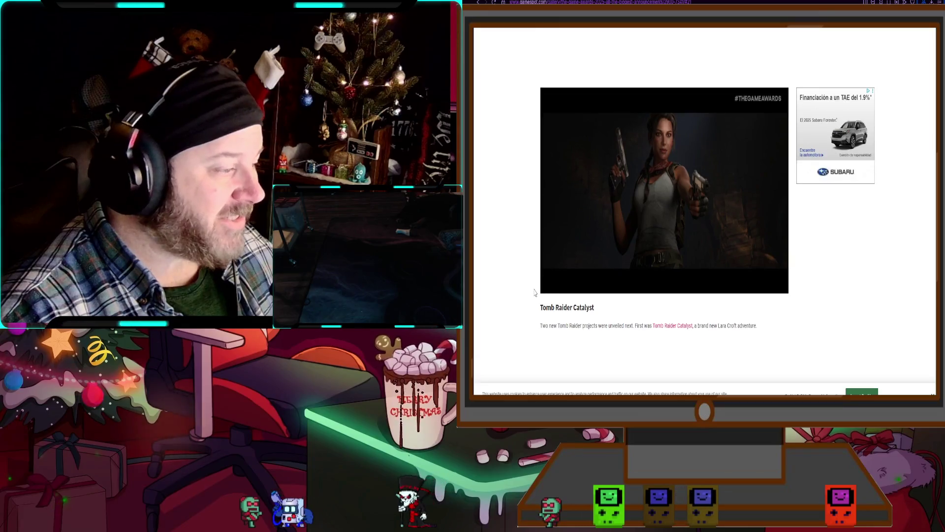
scroll(532, 289, "down", 6)
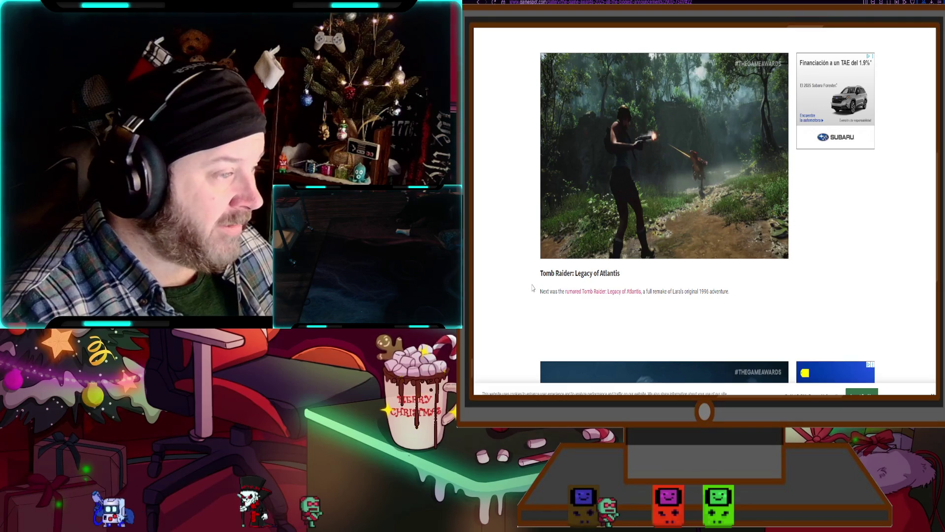
scroll(532, 290, "down", 5)
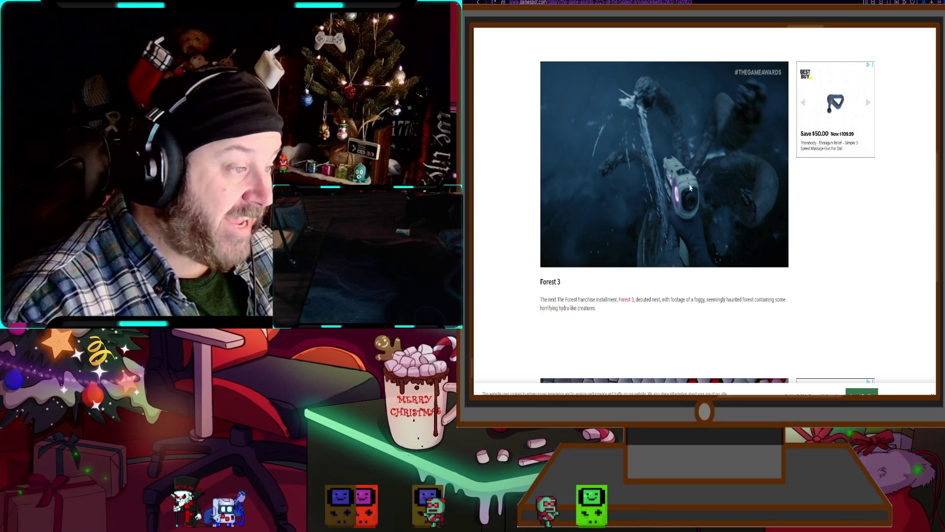
scroll(623, 279, "down", 4)
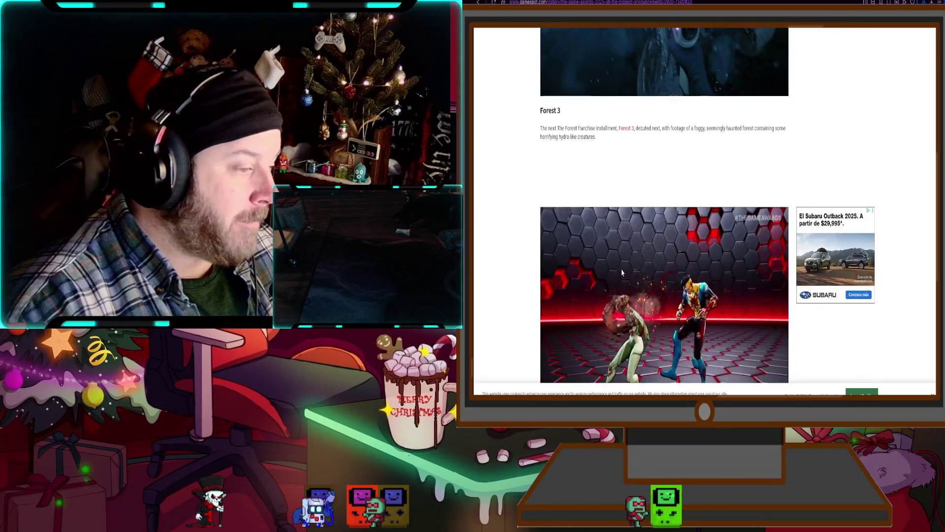
scroll(632, 263, "up", 3)
scroll(634, 262, "down", 1)
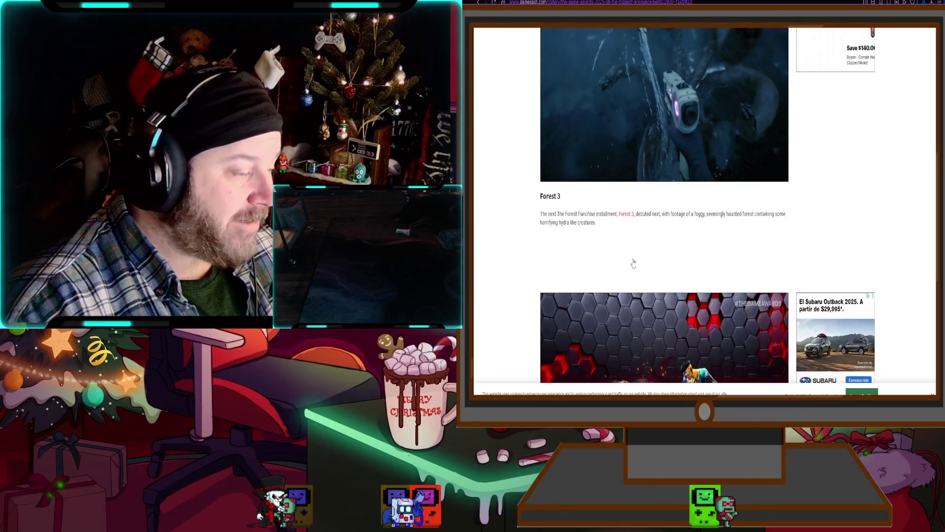
scroll(633, 262, "up", 3)
scroll(633, 262, "down", 12)
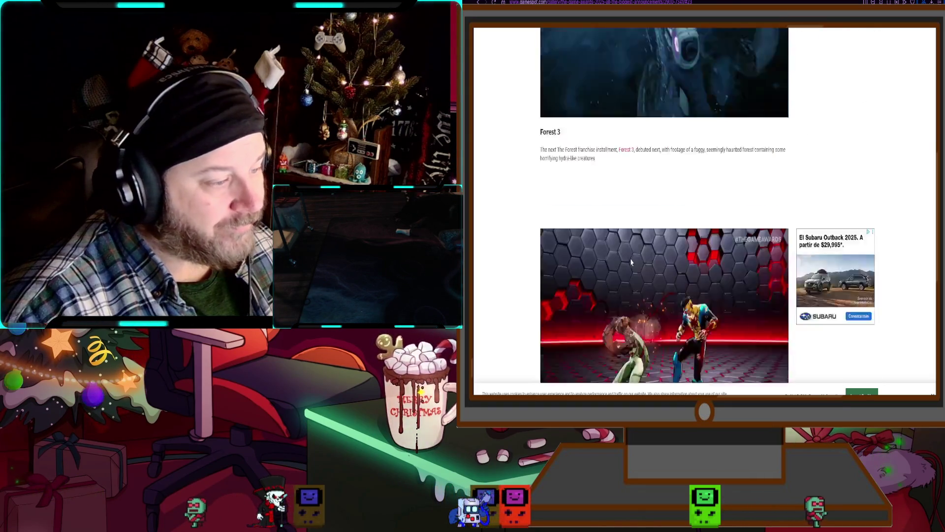
scroll(633, 260, "up", 10)
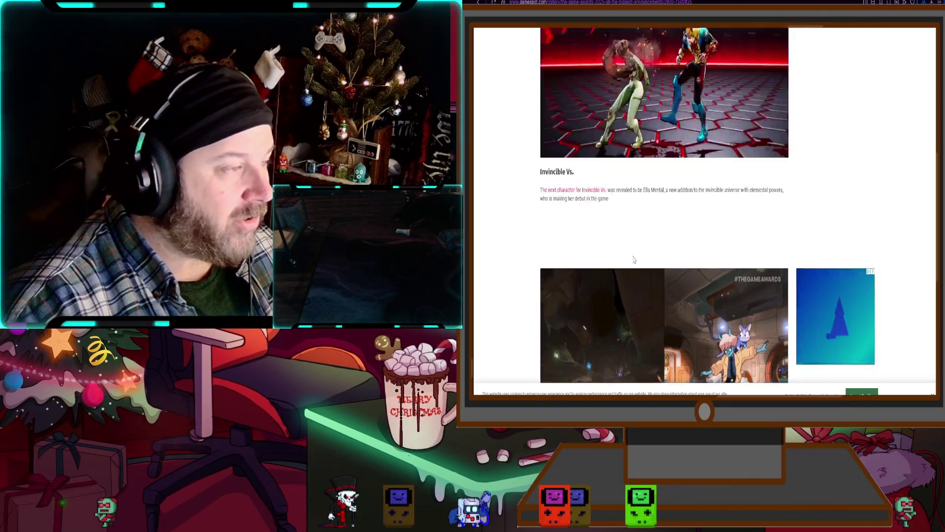
scroll(631, 260, "down", 1)
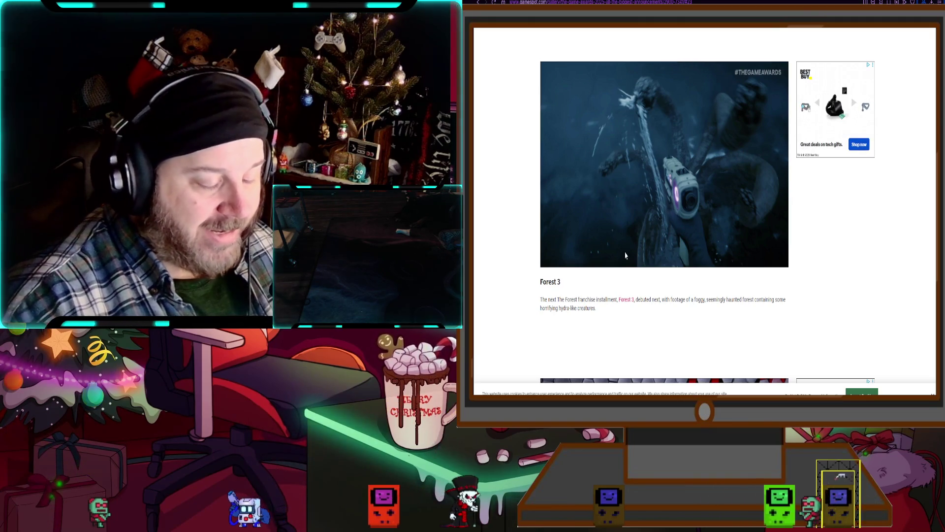
scroll(623, 256, "down", 8)
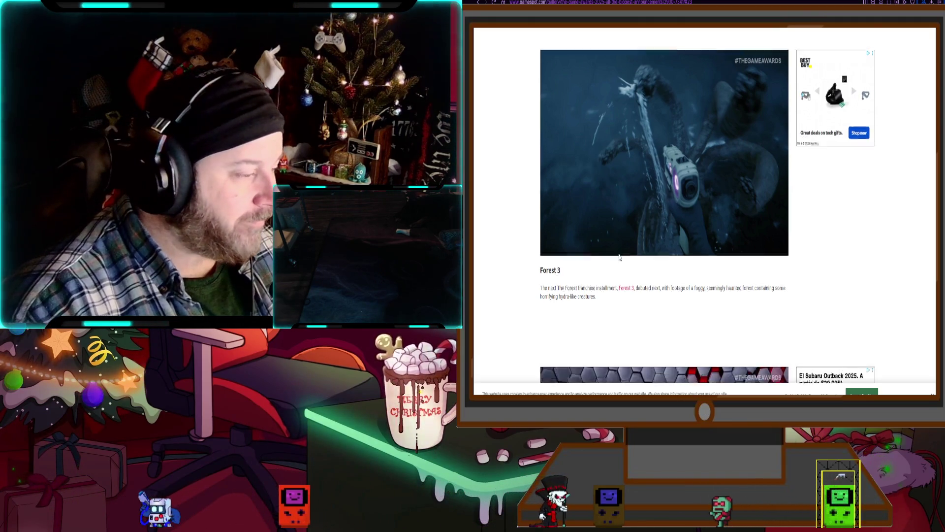
scroll(616, 258, "down", 7)
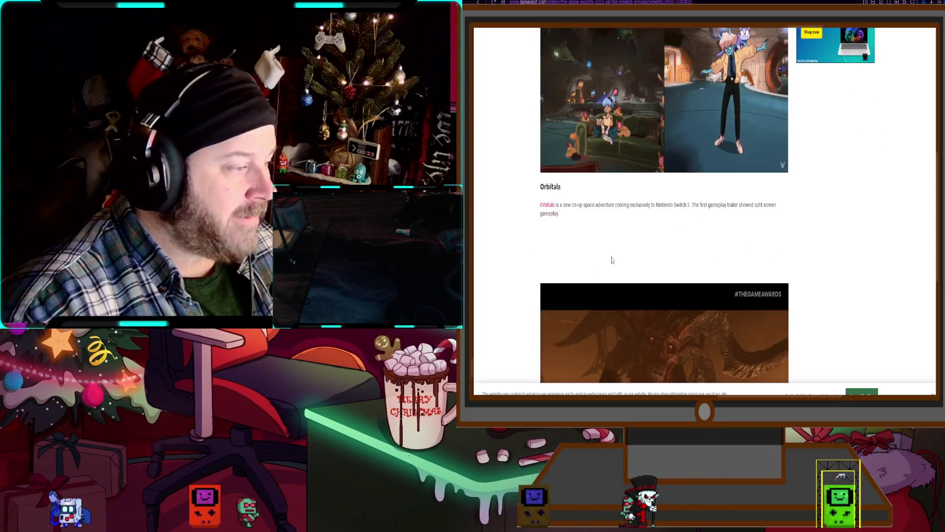
scroll(573, 296, "down", 2)
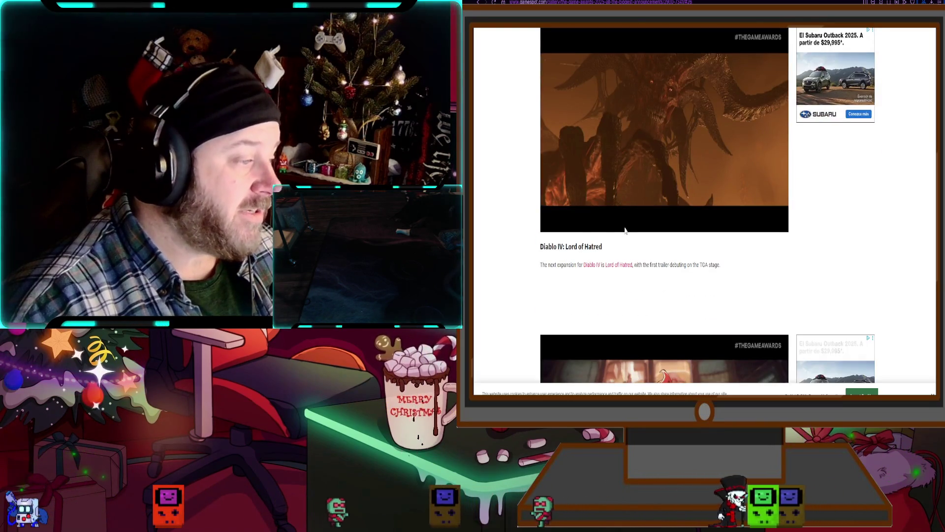
scroll(546, 288, "up", 2)
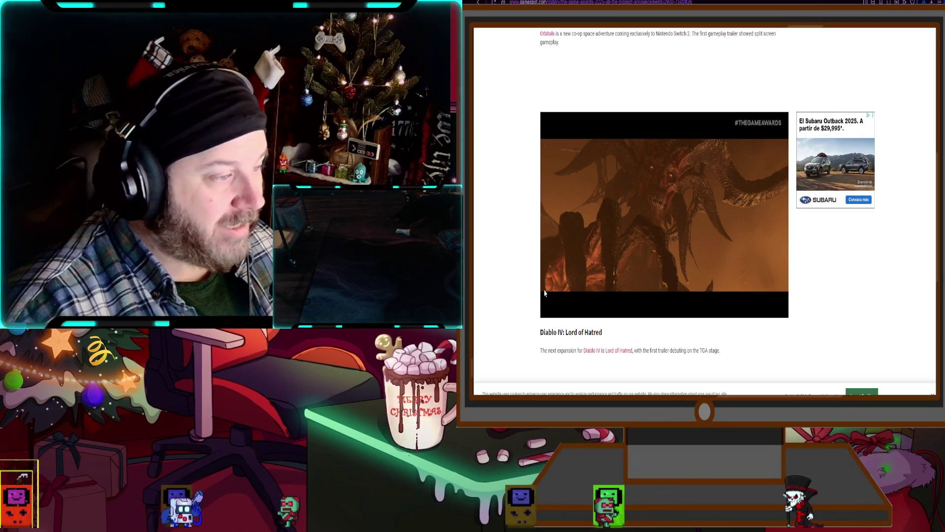
scroll(544, 292, "down", 7)
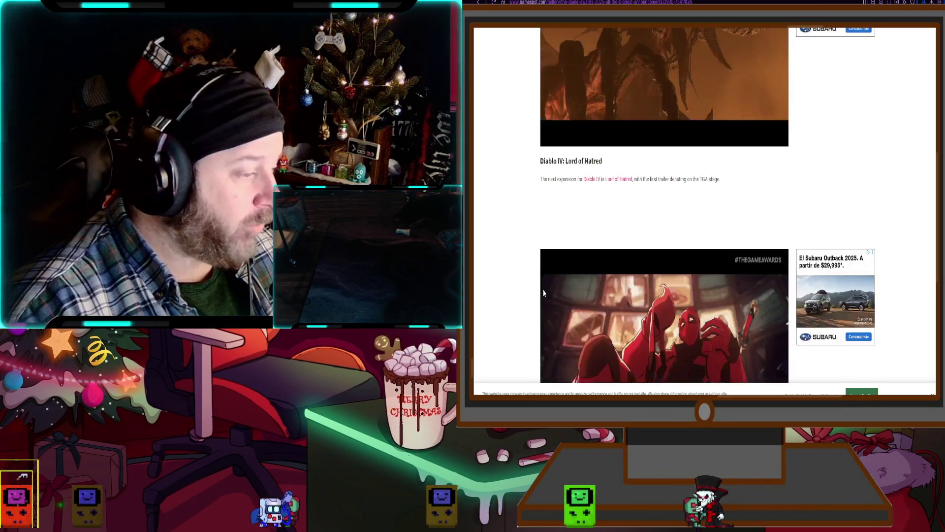
scroll(544, 292, "down", 3)
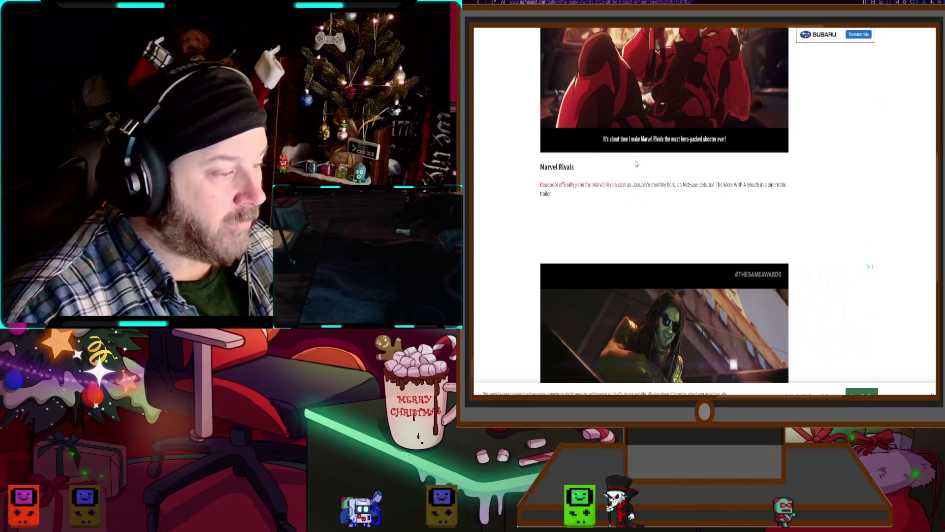
scroll(566, 221, "down", 6)
scroll(571, 216, "down", 5)
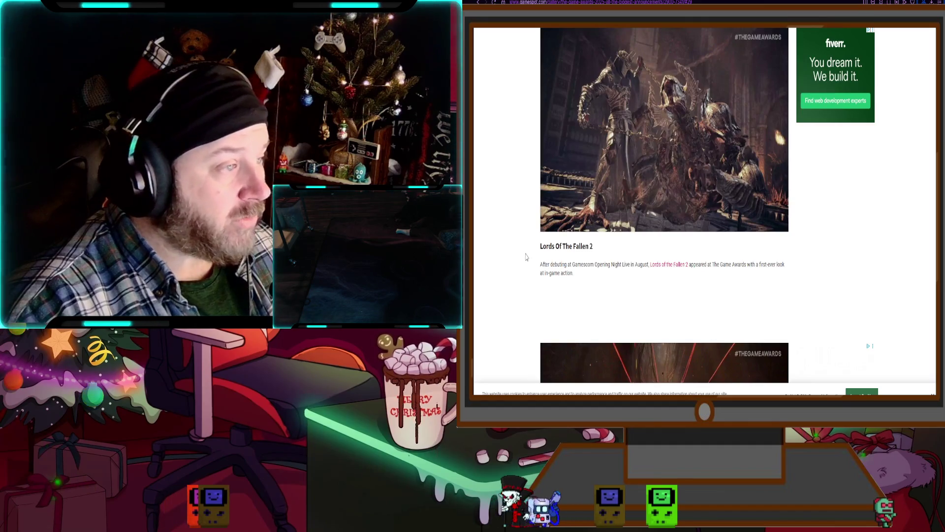
scroll(609, 195, "down", 5)
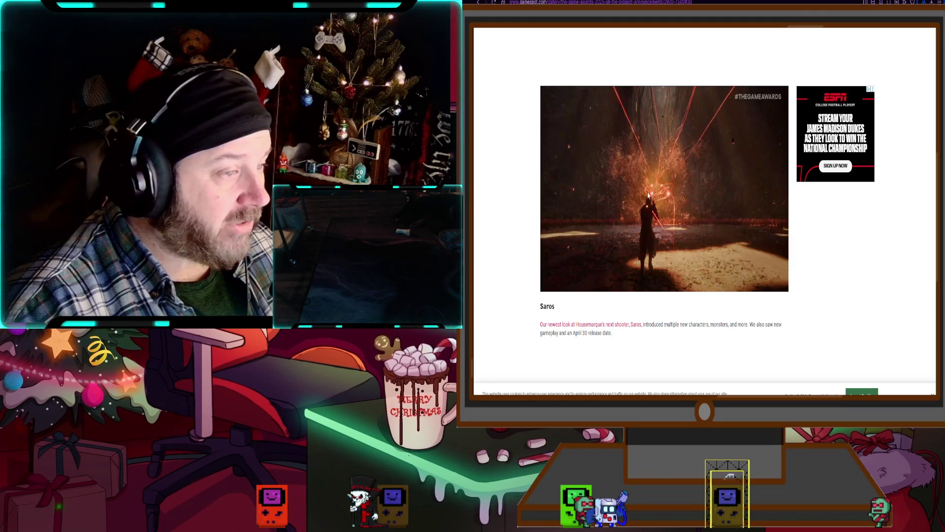
scroll(648, 195, "down", 8)
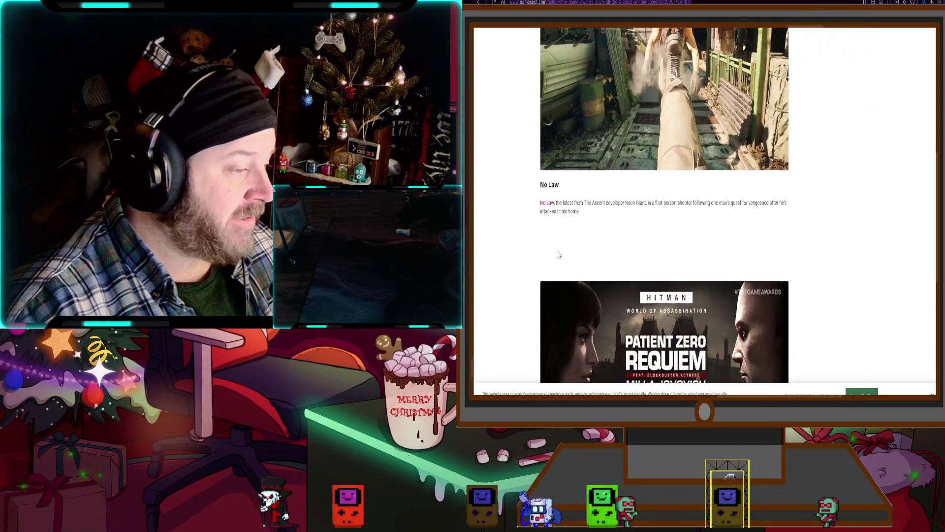
scroll(559, 255, "down", 5)
scroll(552, 252, "down", 3)
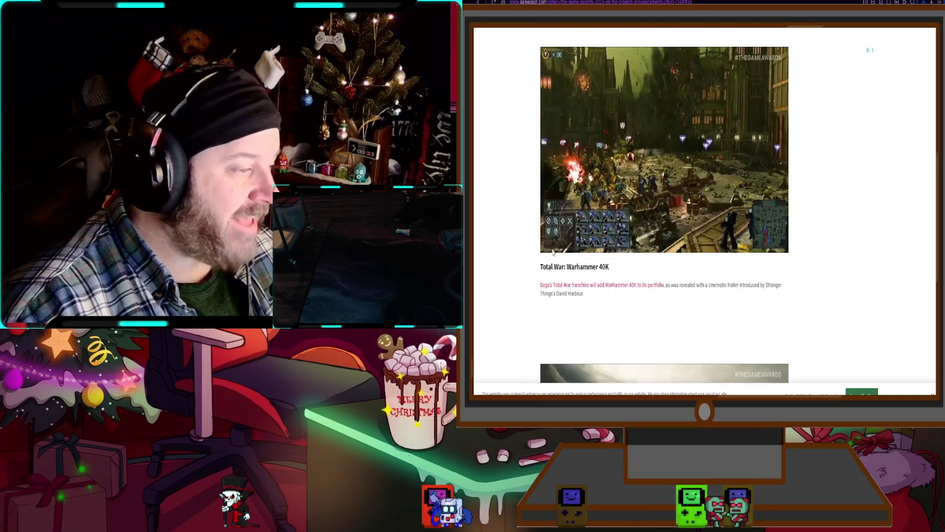
scroll(556, 248, "up", 3)
scroll(555, 247, "up", 10)
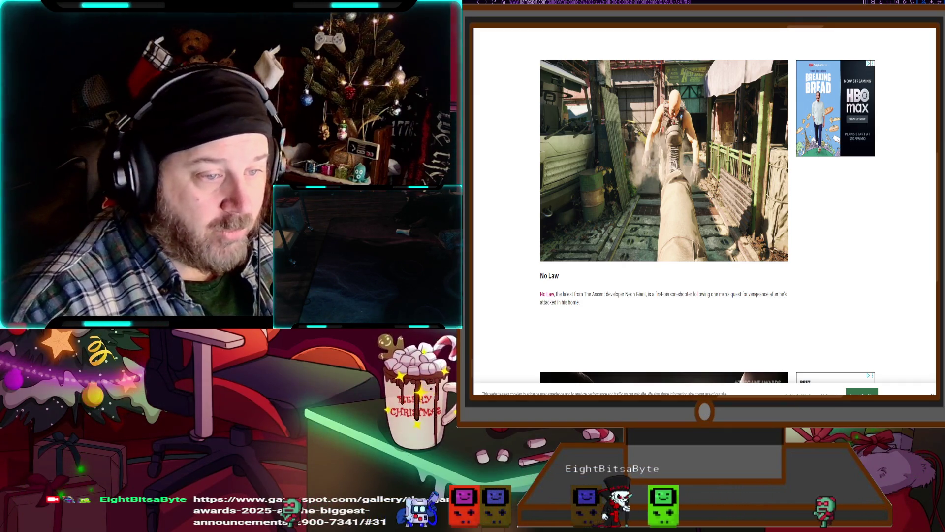
scroll(665, 222, "up", 20)
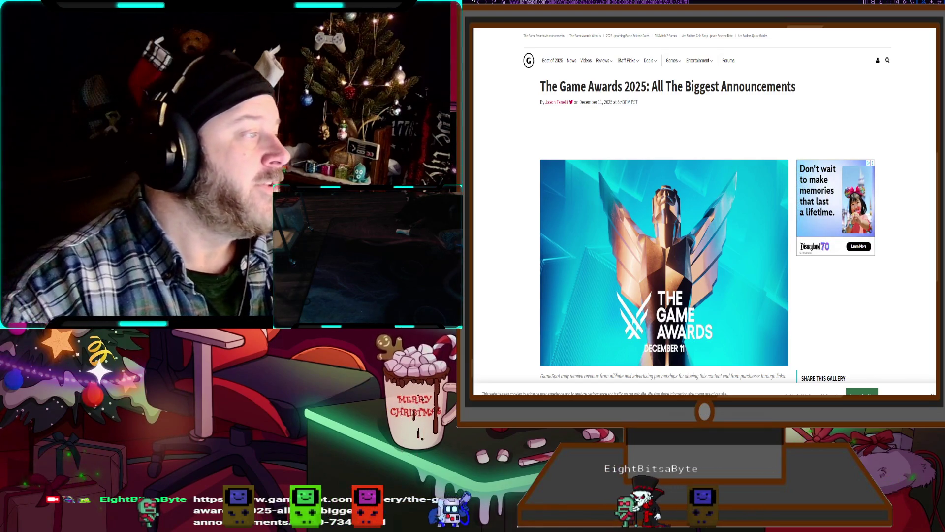
key("ctrl+w")
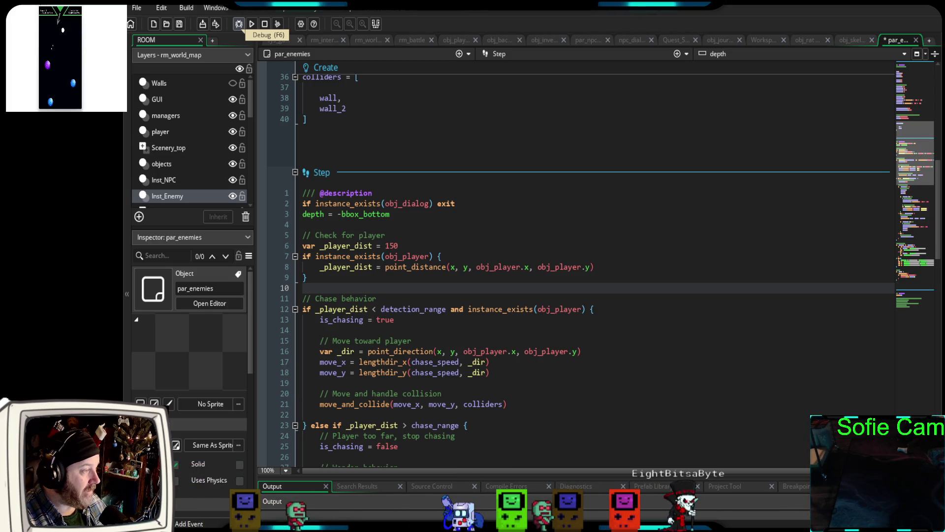
Save, compile and run the RPG project in Debug mode (F6)
left_click(239, 24)
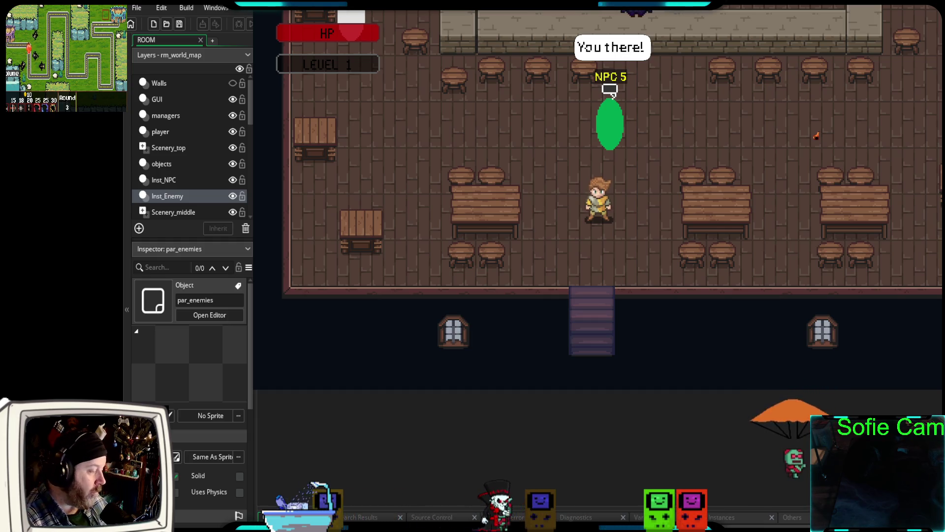
Walk to the Bar Keep, talk through his greeting and choose 'Need a Job?'
key("Right")
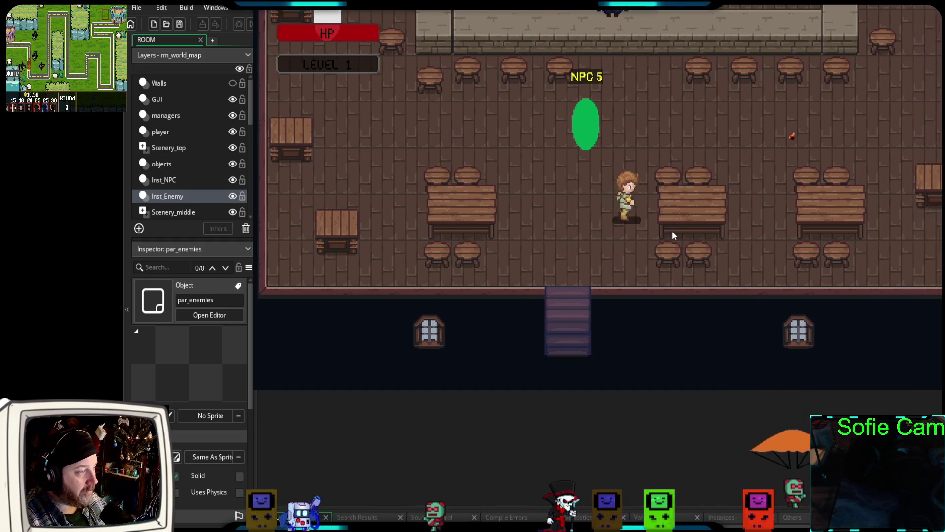
key("Up")
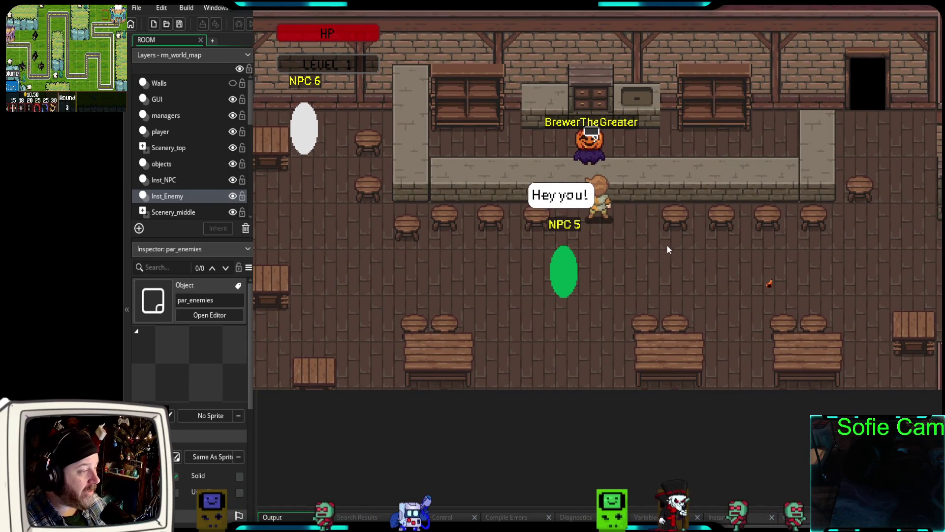
key("e")
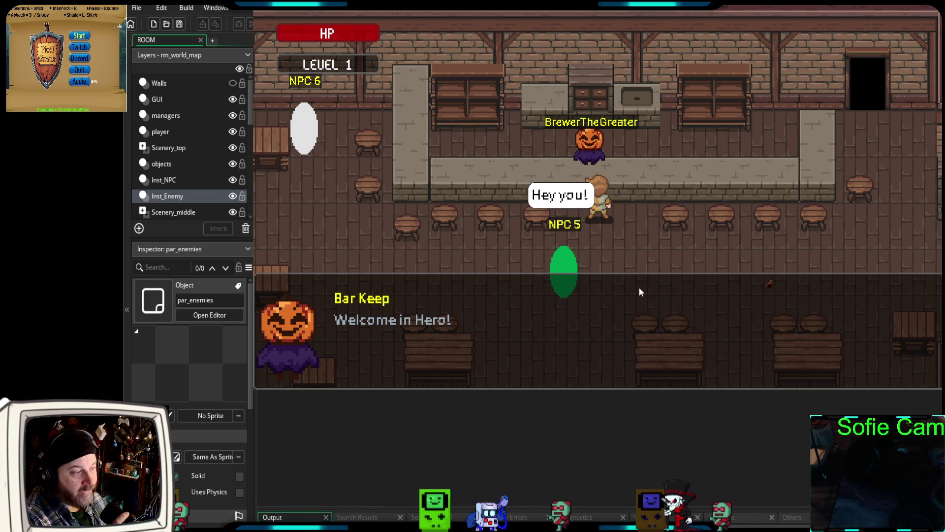
key("e")
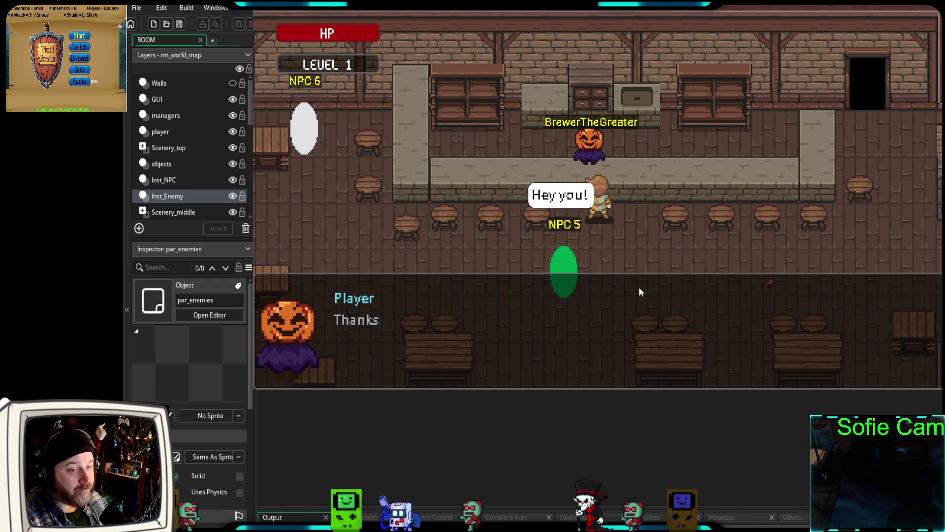
key("e")
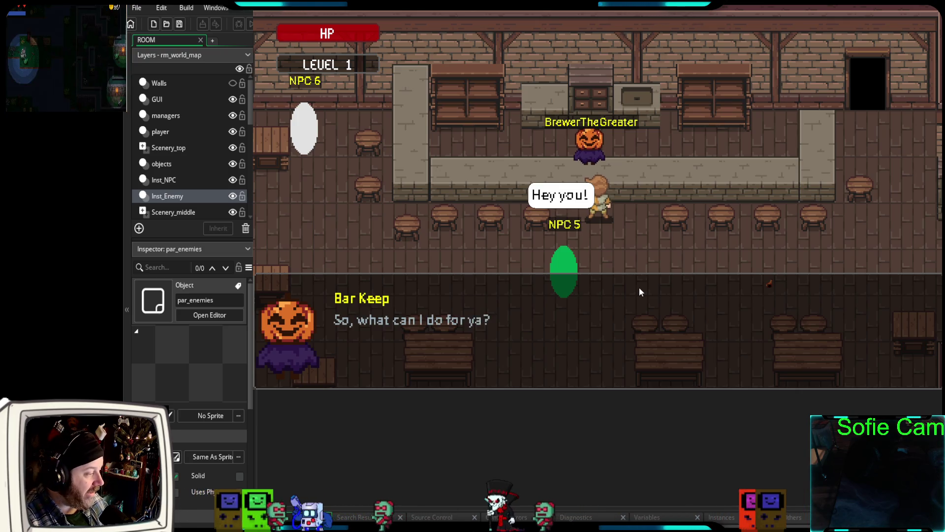
key("e")
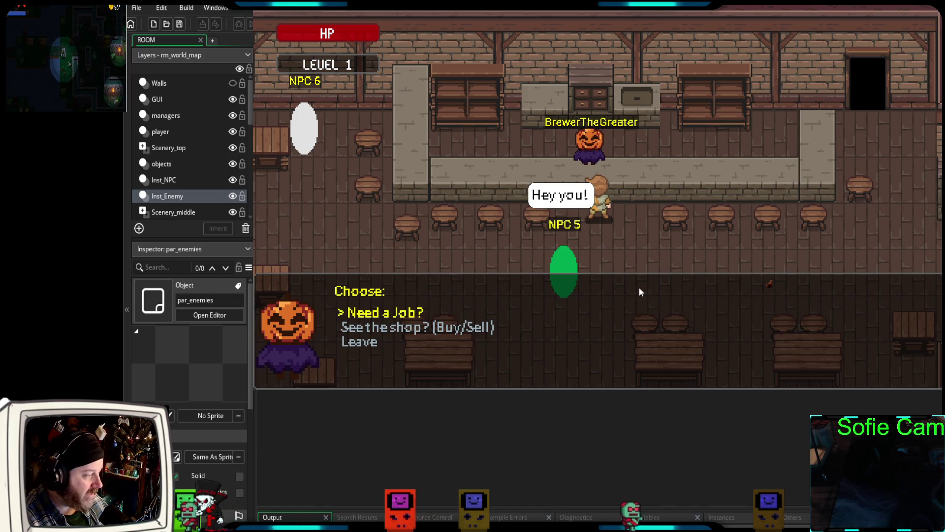
key("Return")
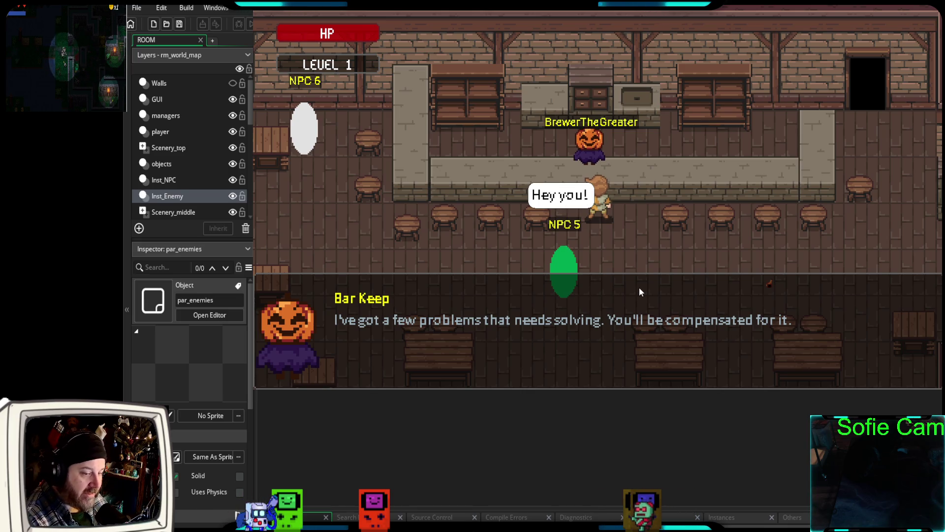
Pick the Rats job from the Bar Keep and accept the Rats in the Cellar quest
key("Return")
key("Return")
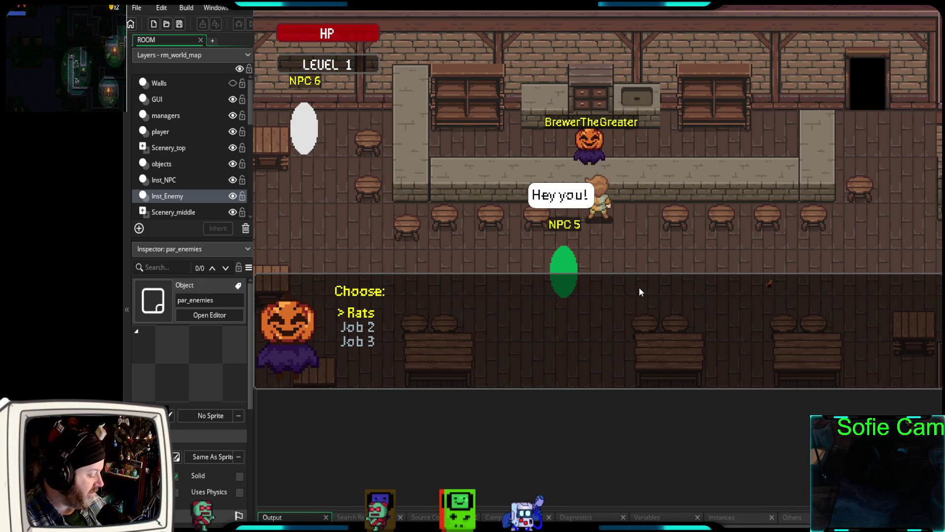
key("Return")
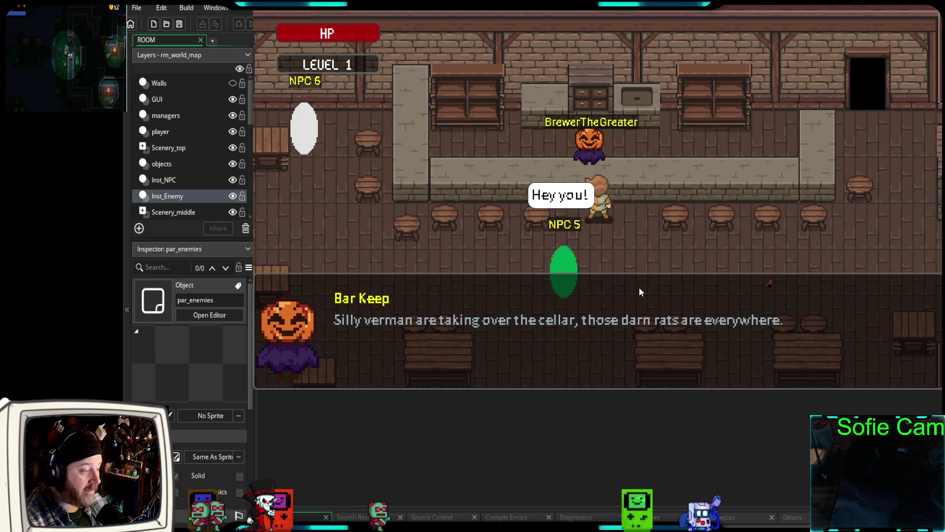
key("Return")
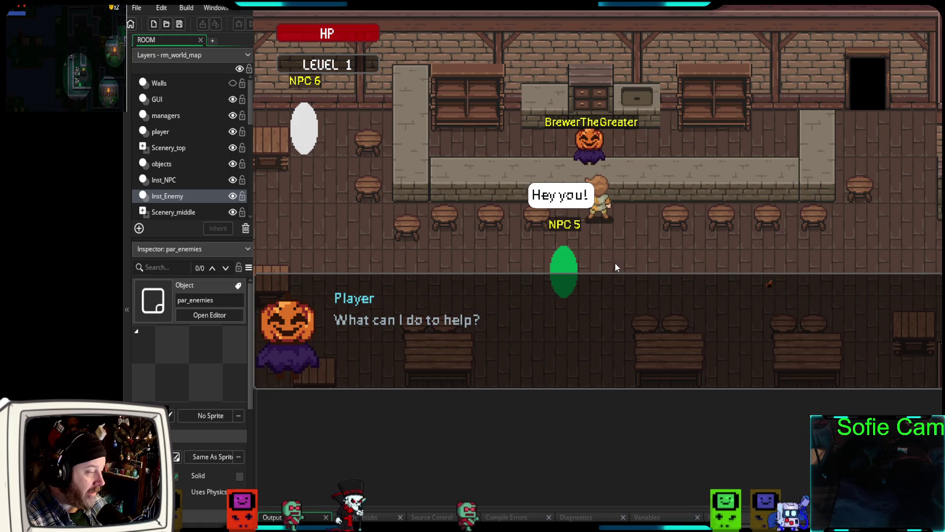
key("Return")
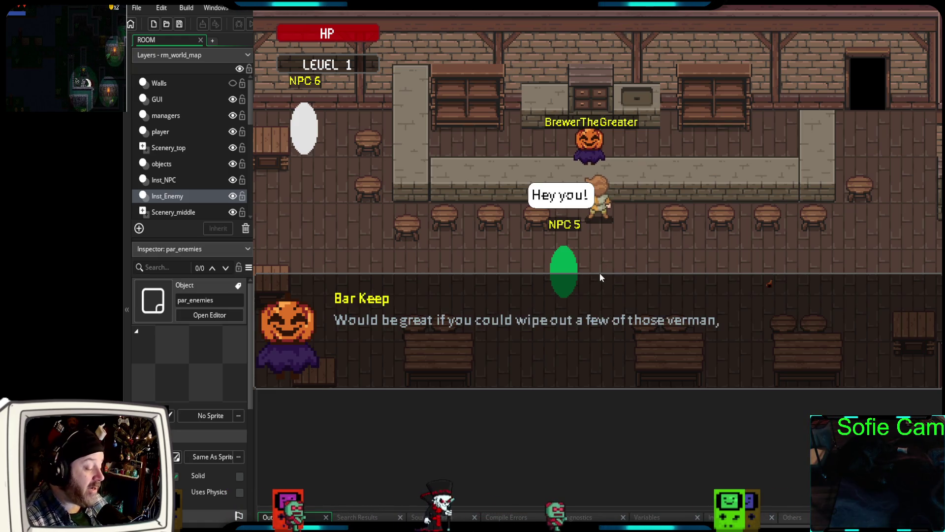
key("Return")
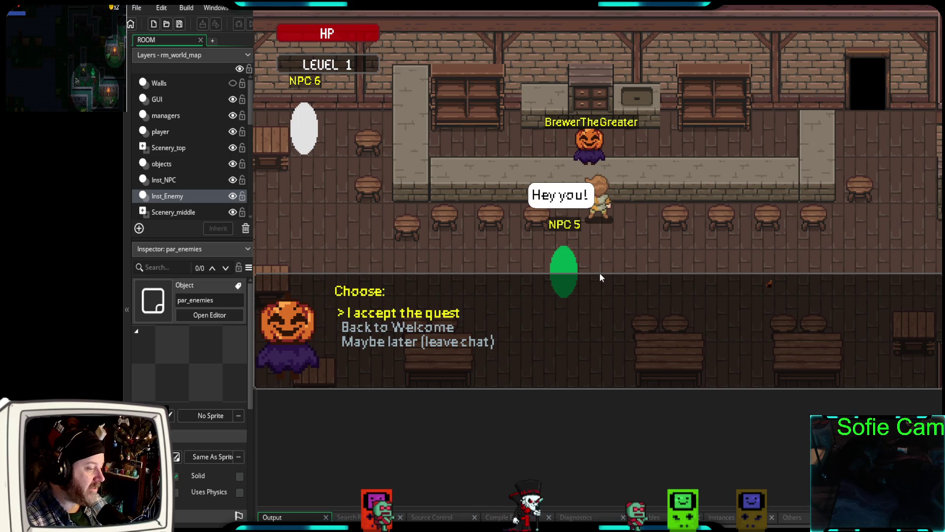
key("Return")
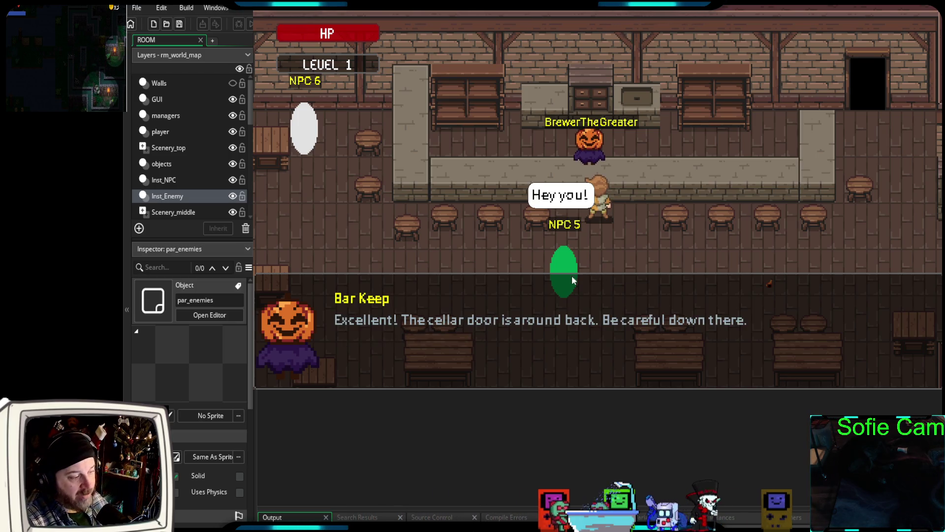
key("Return")
key("Return")
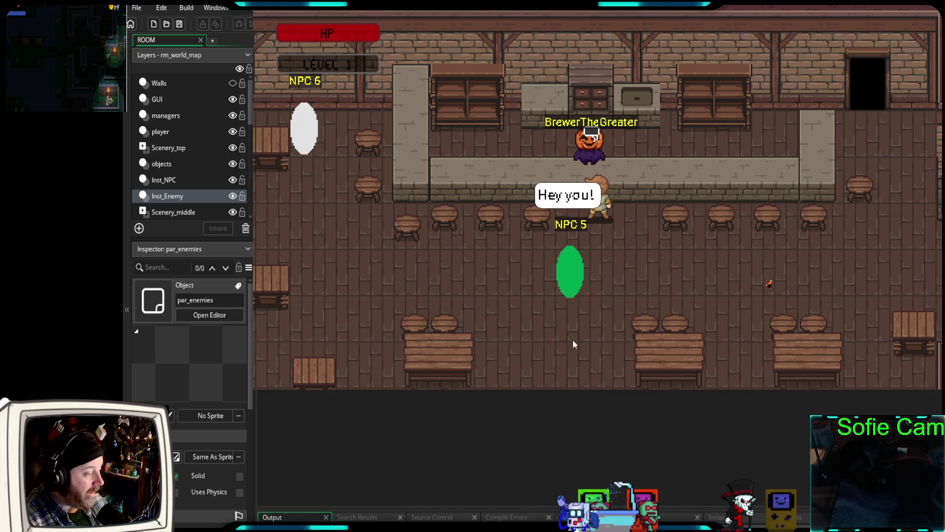
Walk the hero along the bar and up into the back doorway and back
key("Down")
key("Right")
key("Up")
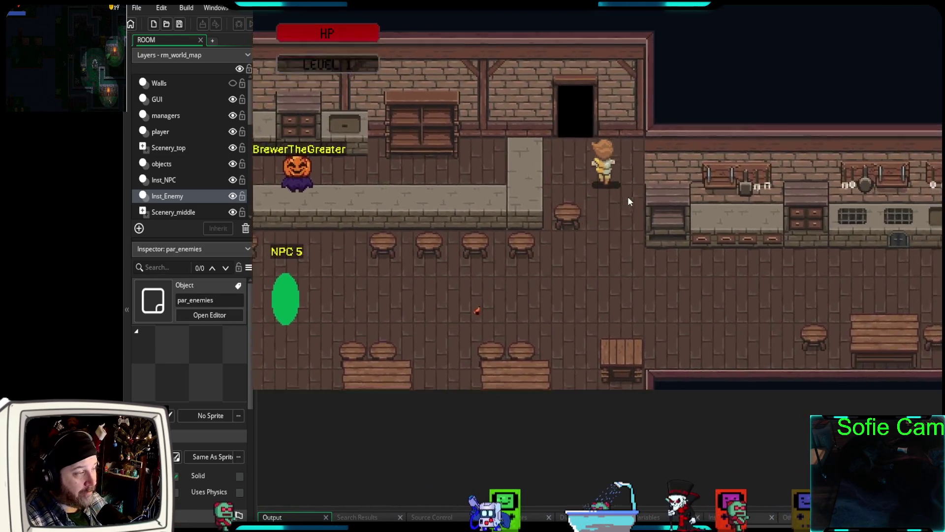
key("Up")
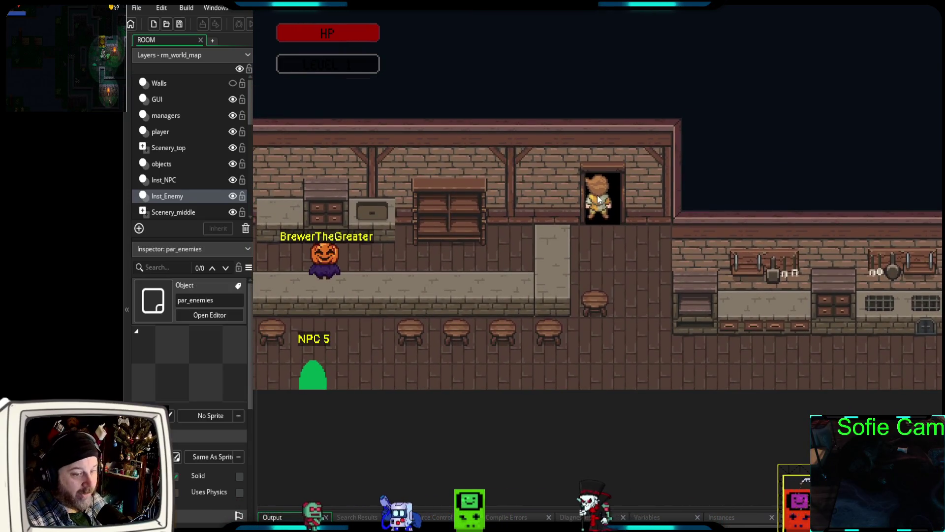
key("Up")
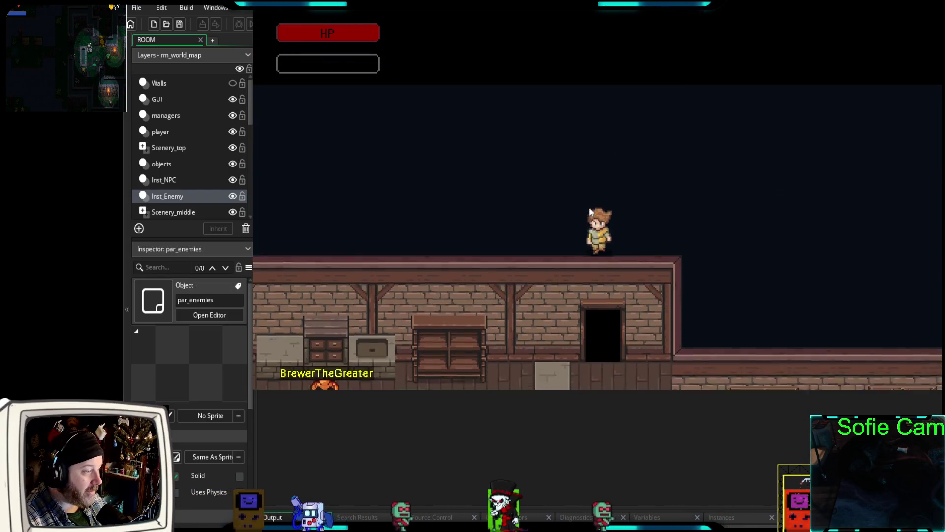
key("Down")
key("Up")
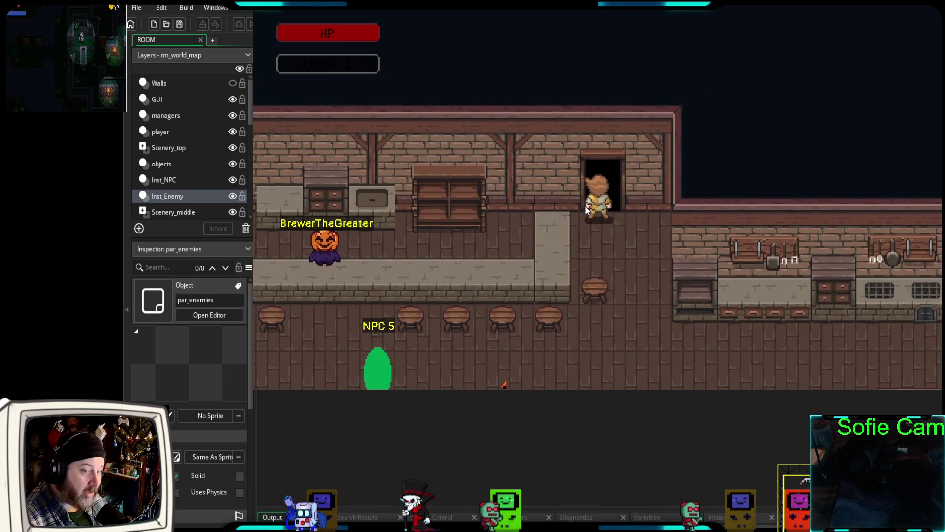
Step past NPC 5 and open the quest journal, checking Rats in the Cellar, then the Done tab
key("Down")
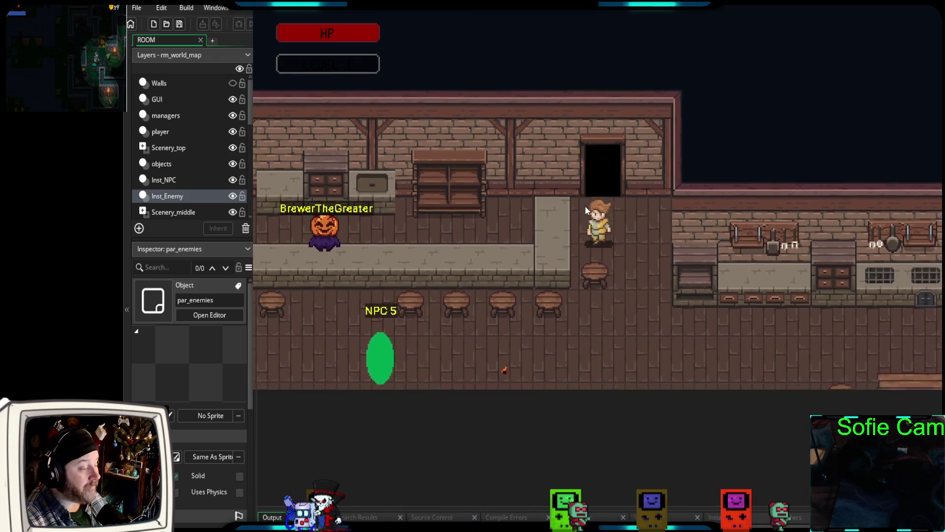
key("Down")
key("Left")
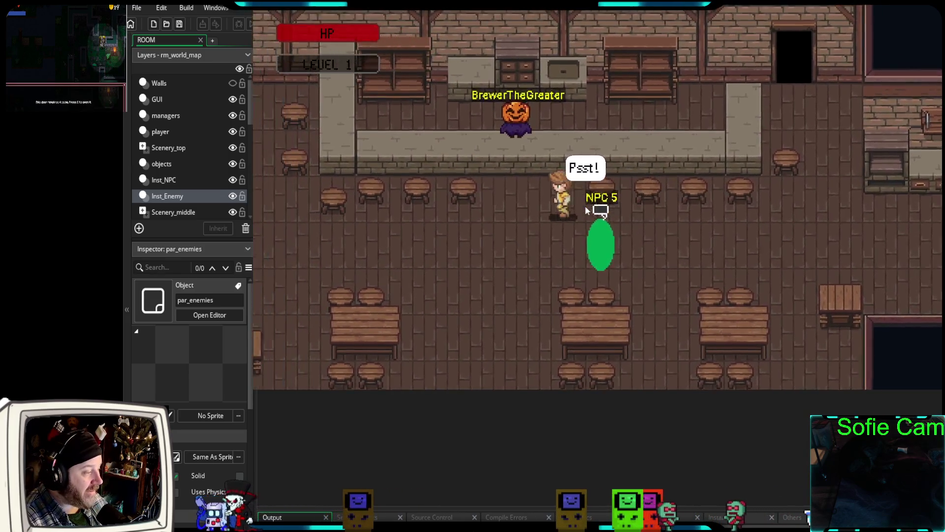
key("Left")
key("Down")
key("Up")
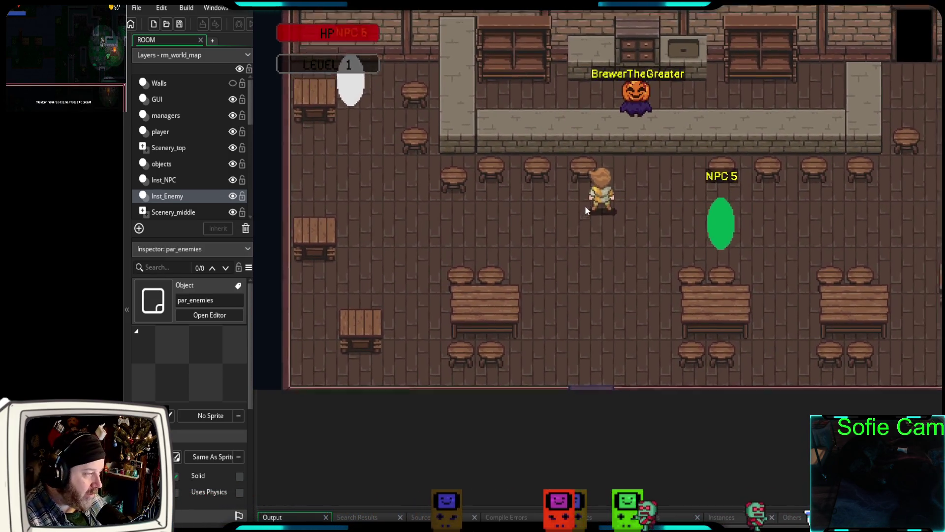
key("Down")
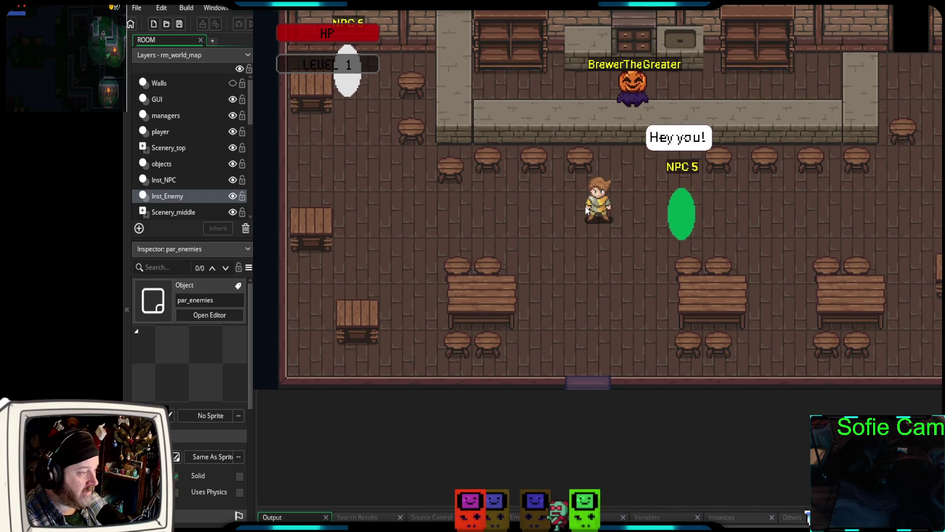
key("j")
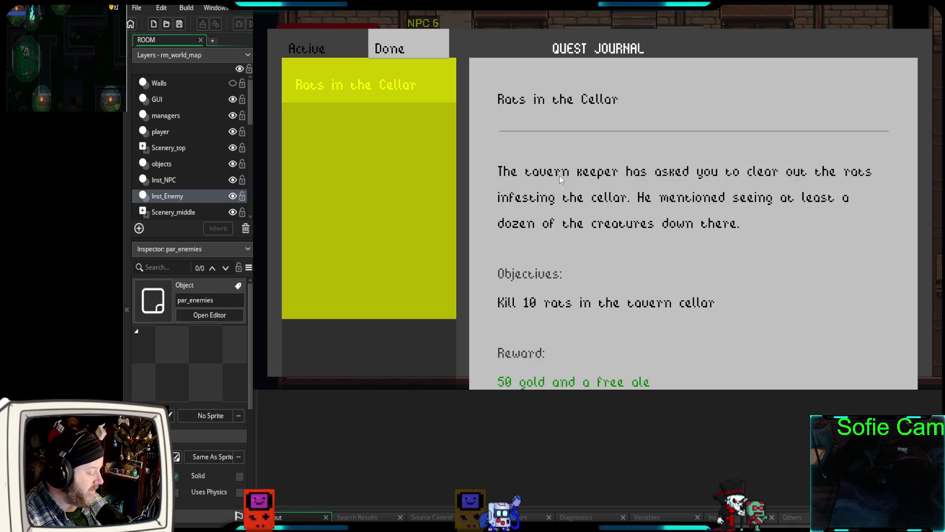
key("Right")
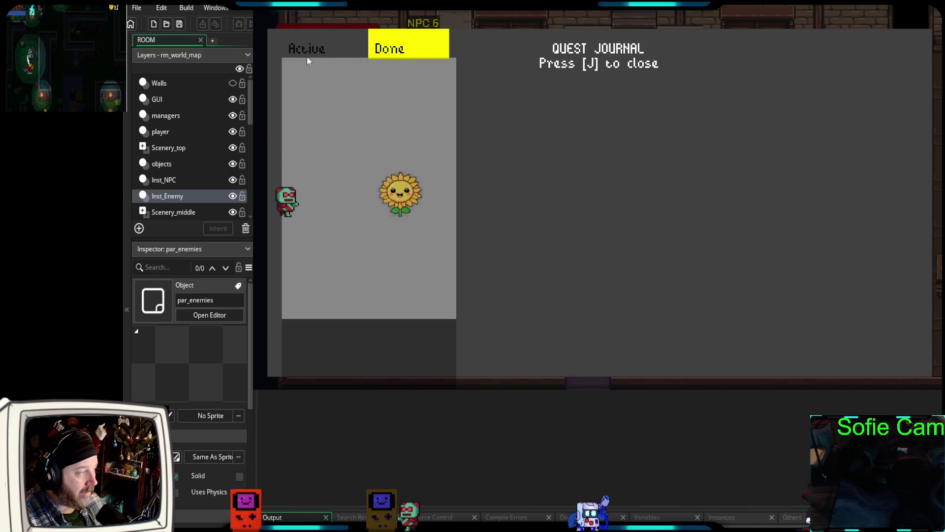
left_click(310, 49)
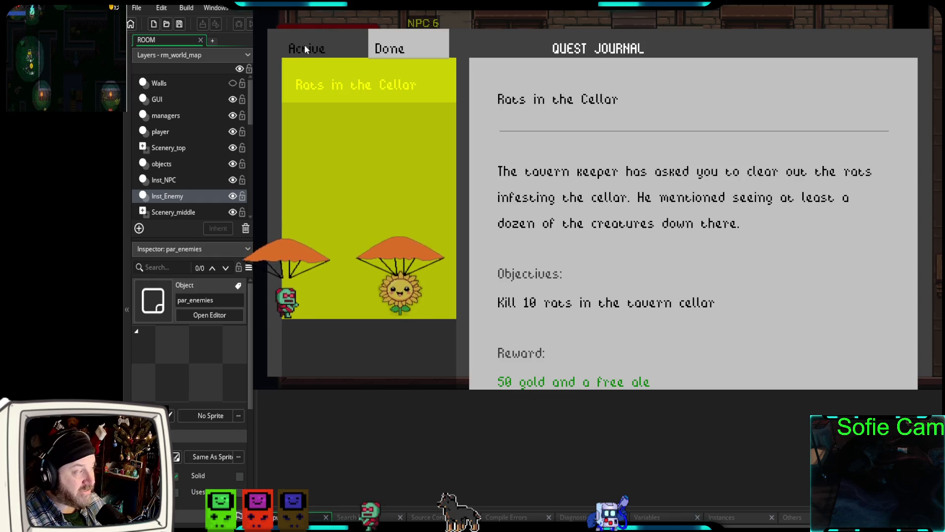
key("Right")
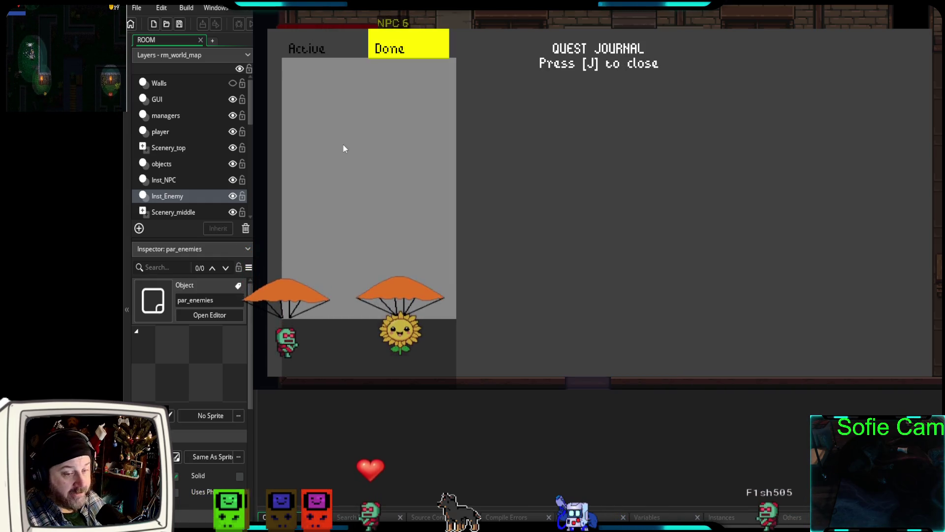
key("Left")
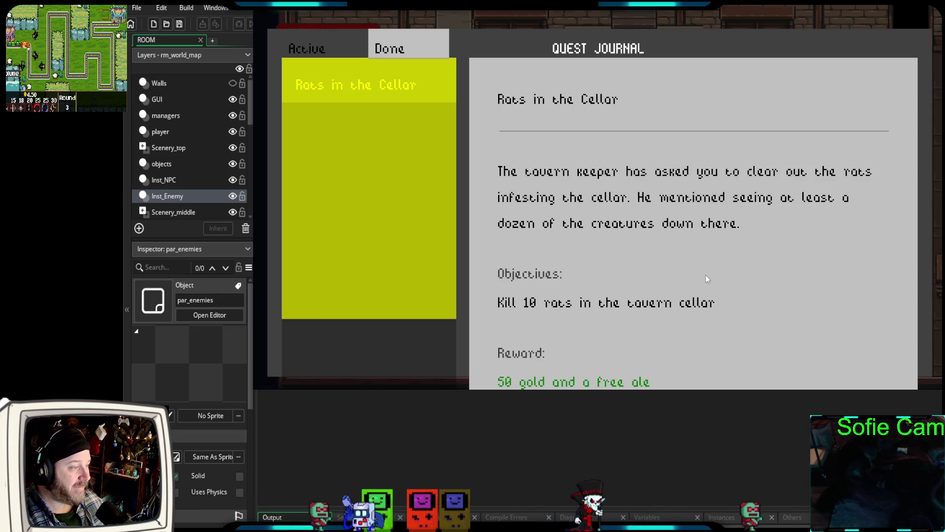
Close the journal, exit the tavern and flee a skeleton battle back to the village map
key("Escape")
key("s")
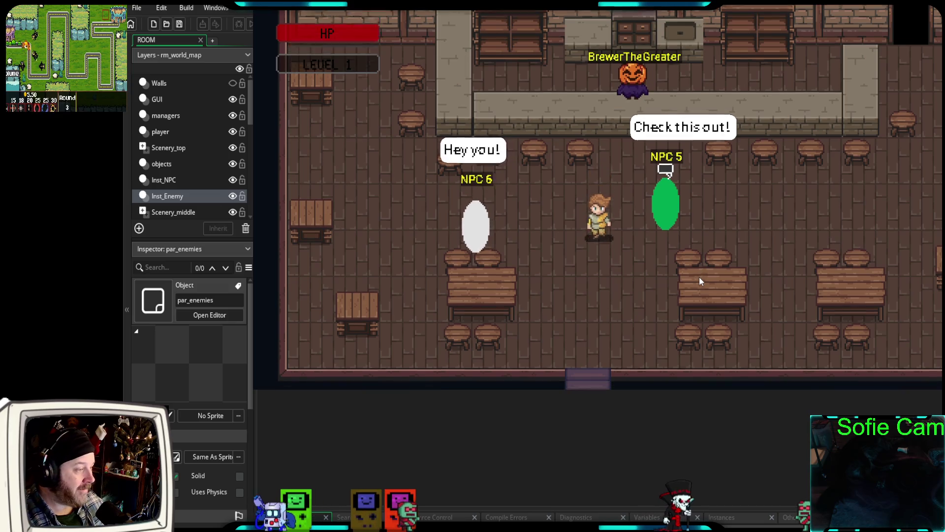
key("e")
key("s")
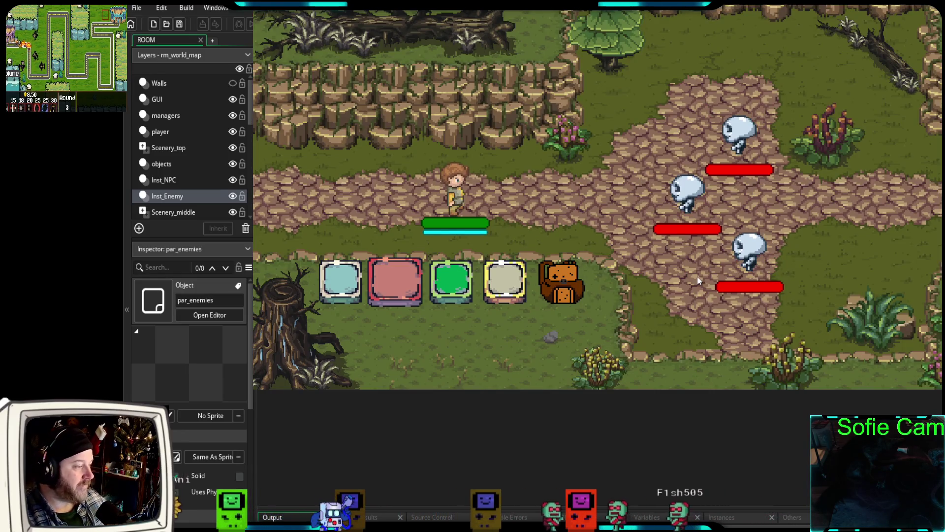
left_click(506, 282)
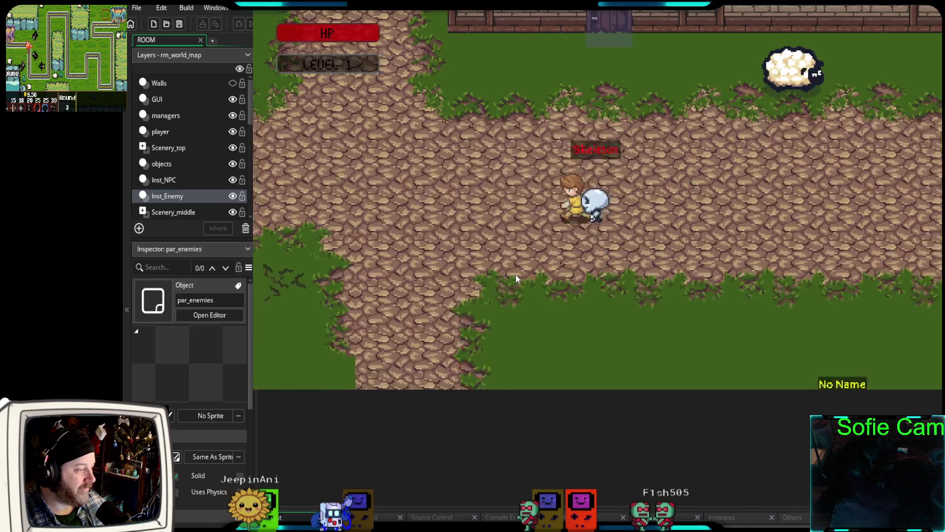
Walk through the open field and north up the cobblestone path past Merchant Sarah
key("Down")
key("Right")
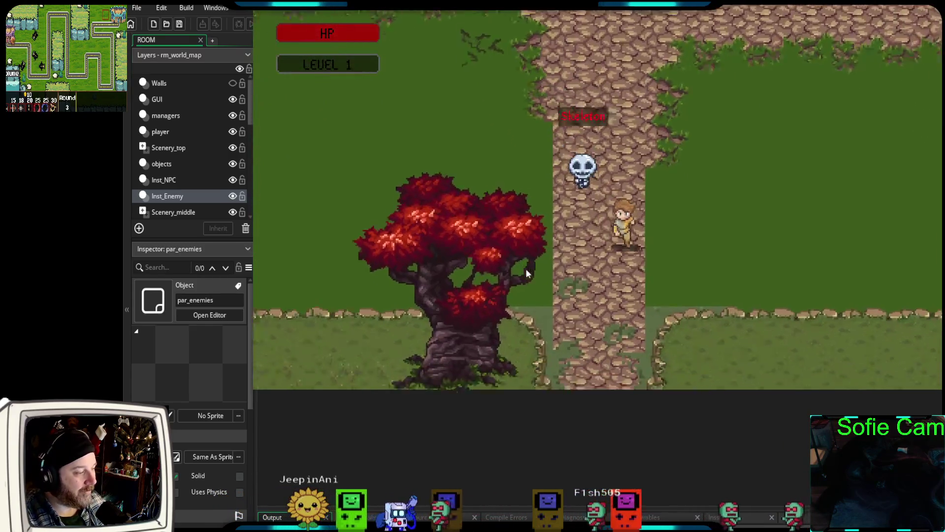
key("Up")
key("Right")
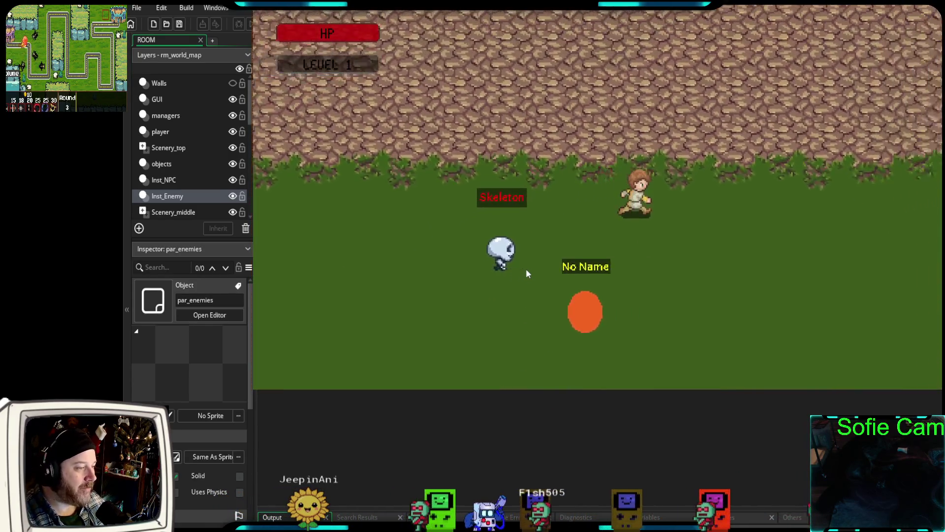
key("Up")
key("Right")
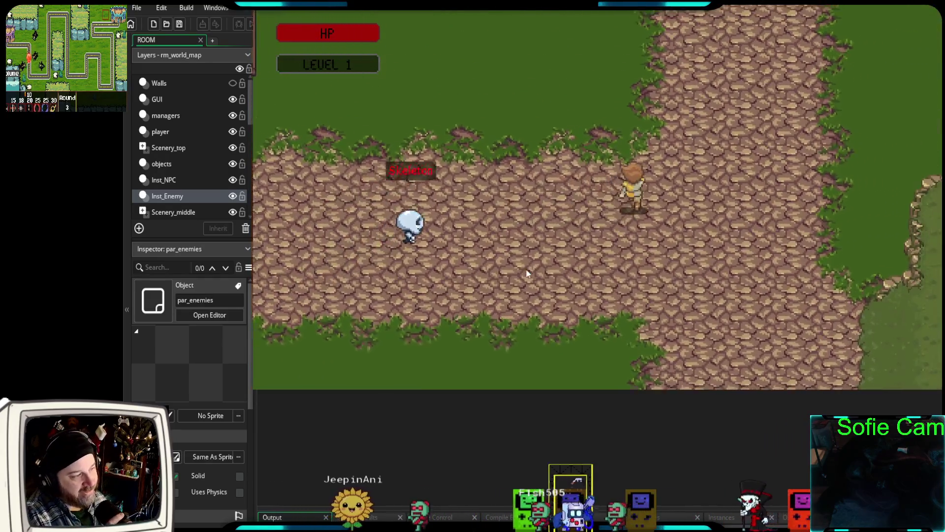
key("Up")
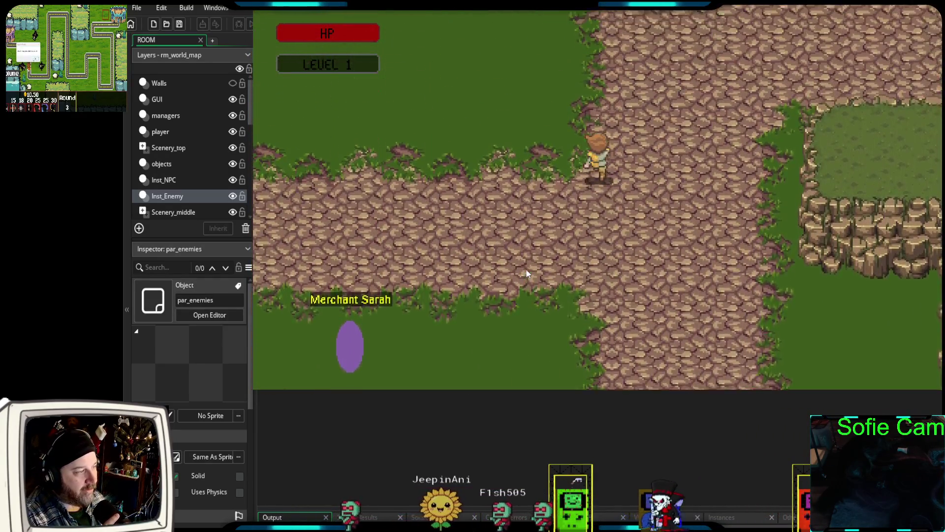
Walk left toward the village houses and south past Debra
key("Up")
key("Left")
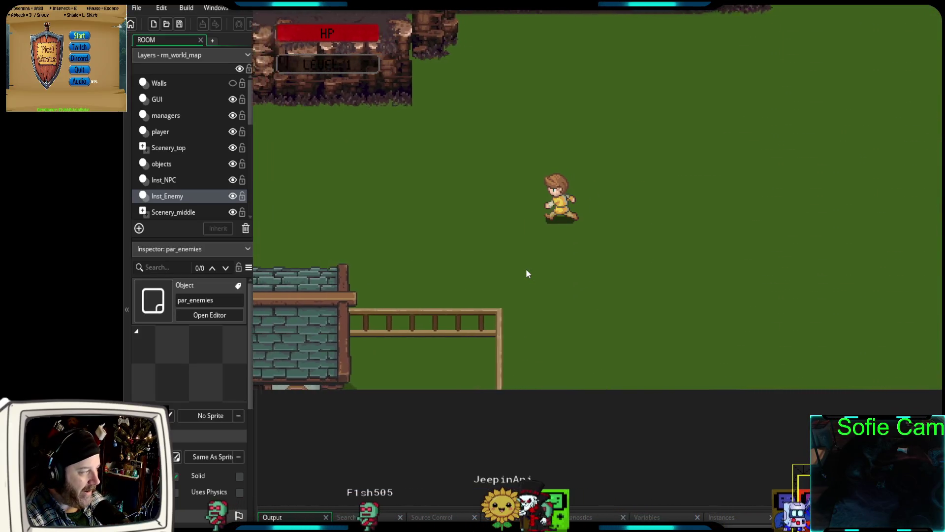
key("Left")
key("Down")
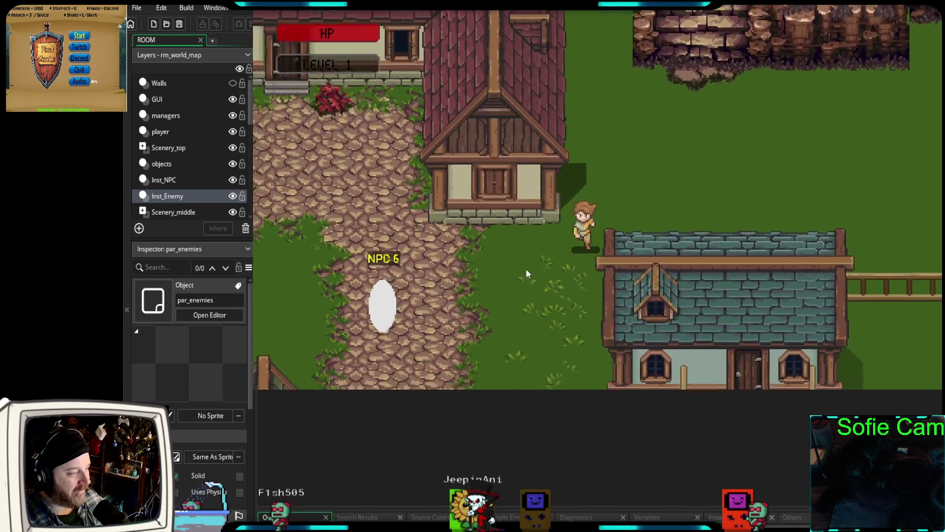
key("Down")
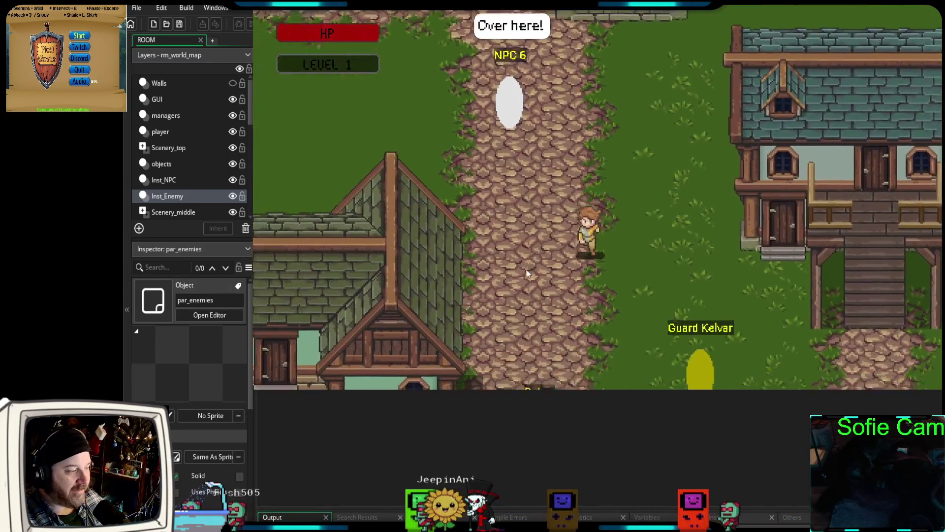
key("Down")
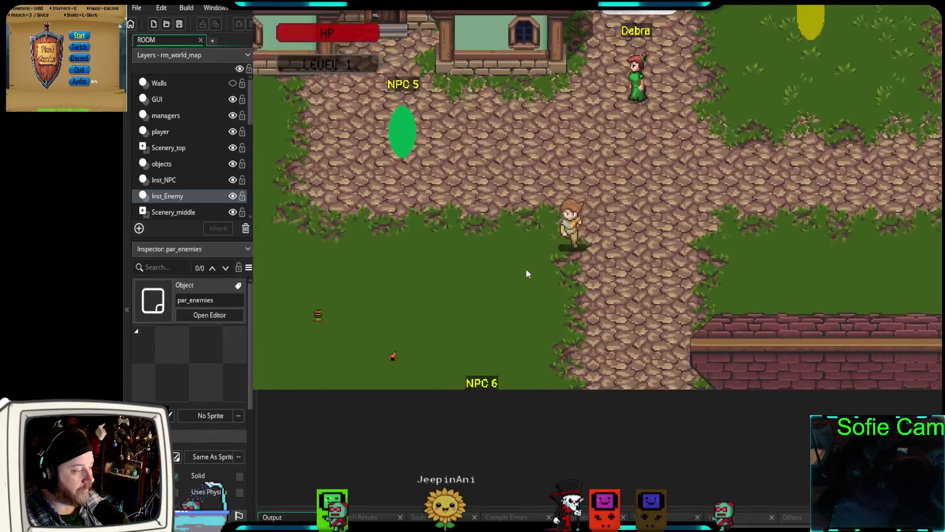
Head north, then east and south past NPC 6 toward the rat on the path
key("Up")
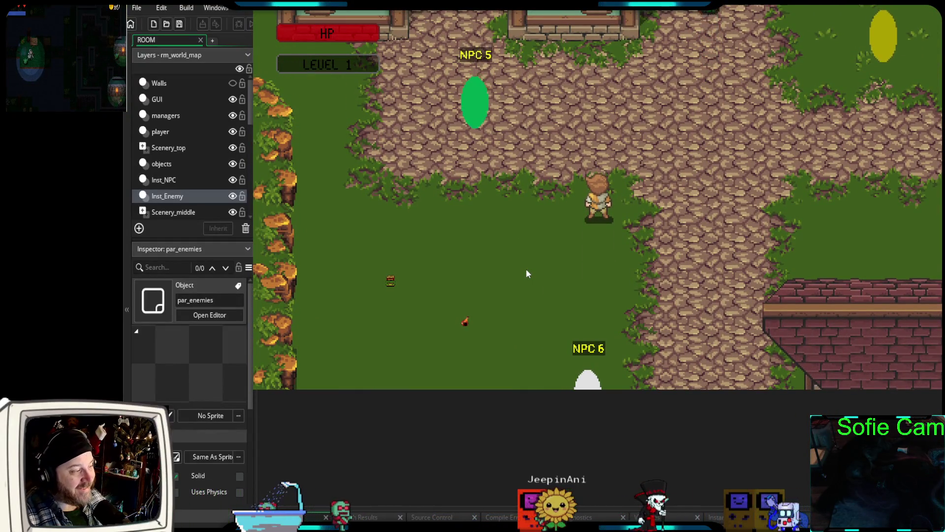
key("Right")
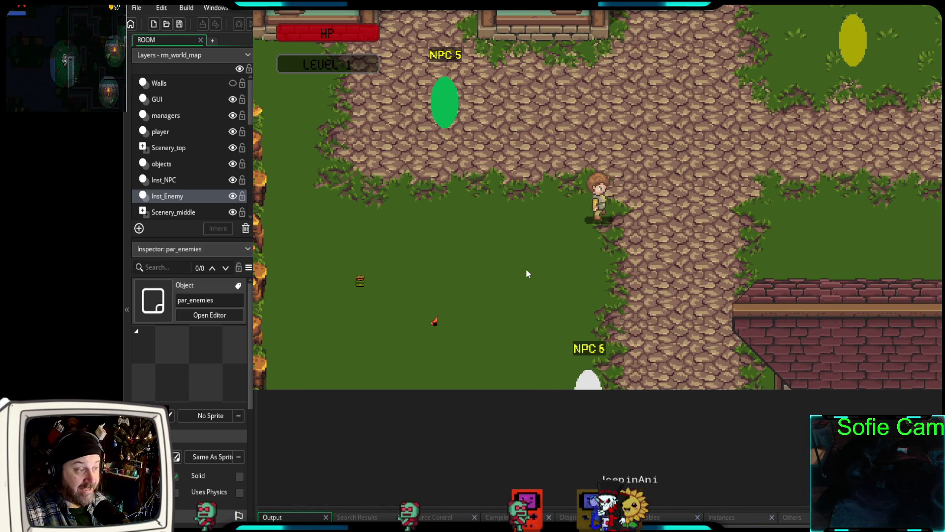
key("Down")
key("Left")
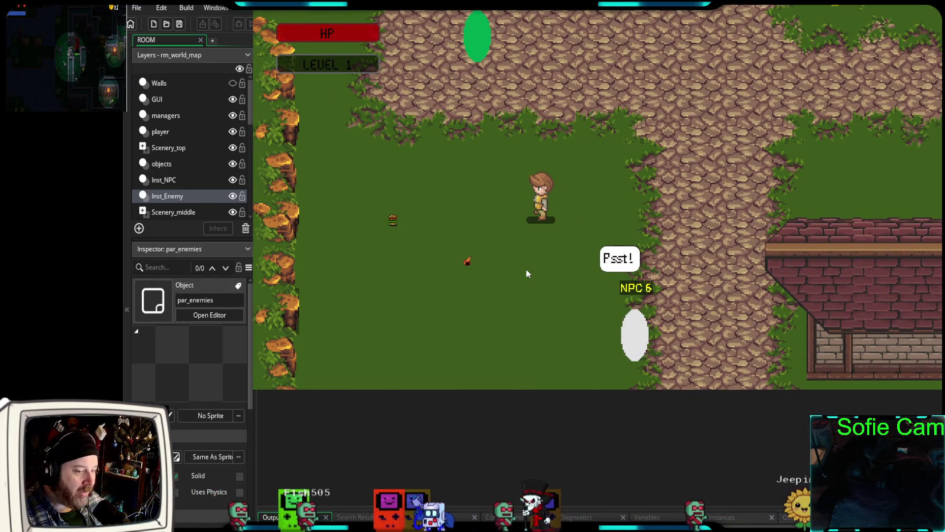
key("Down")
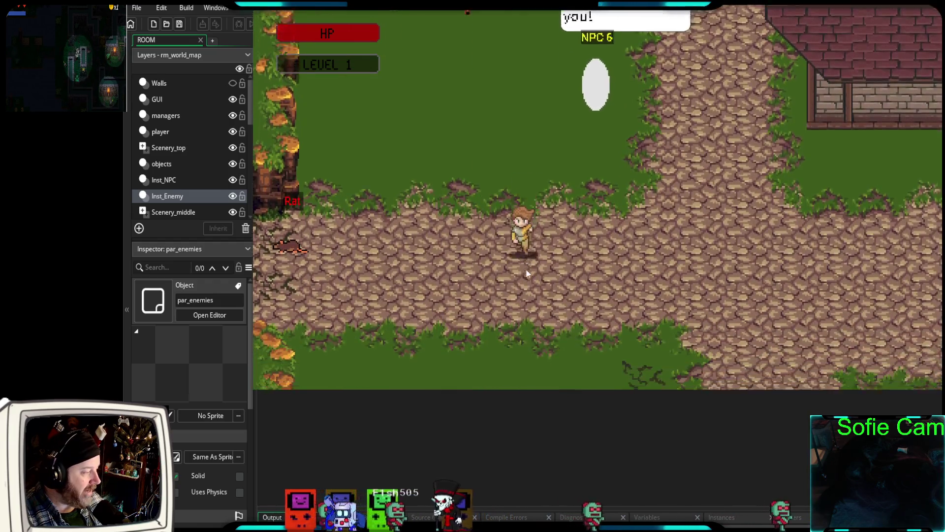
key("Left")
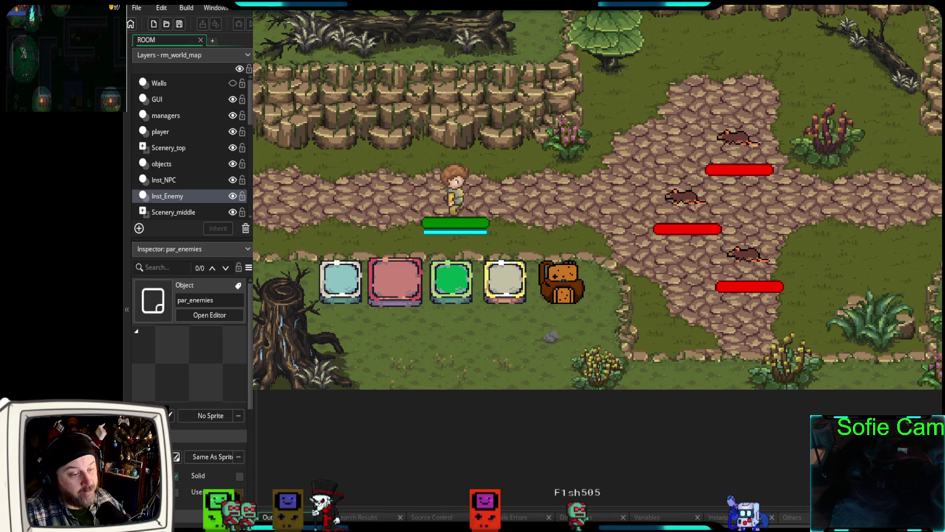
Attack the three rats with a space-bar swing and a clicked slash
key("space")
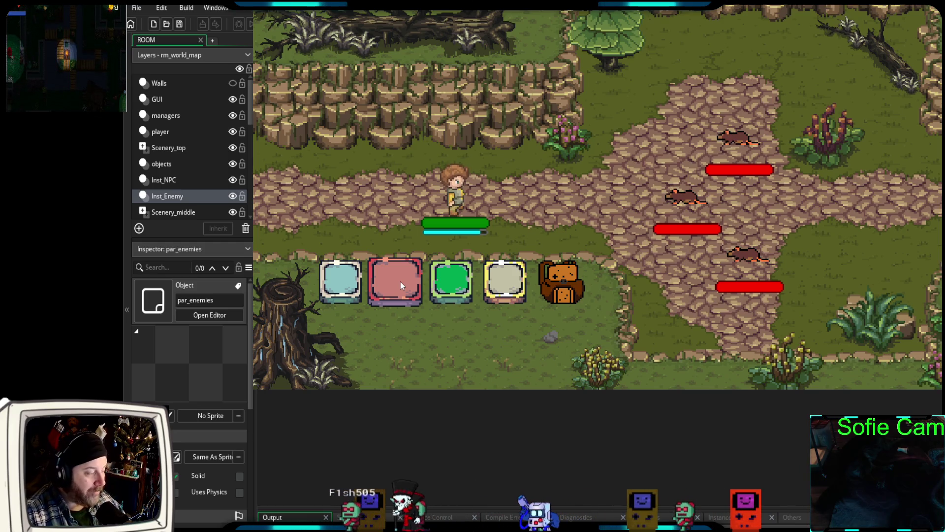
left_click(342, 283)
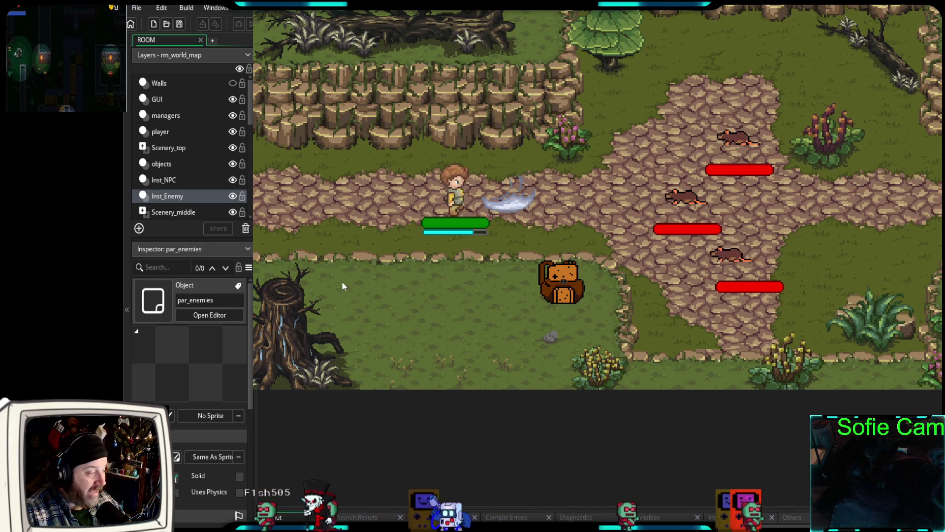
Attack again from the ability hotbar, cast the shield bubble, then dash left and step back right
right_click(403, 280)
left_click(403, 283)
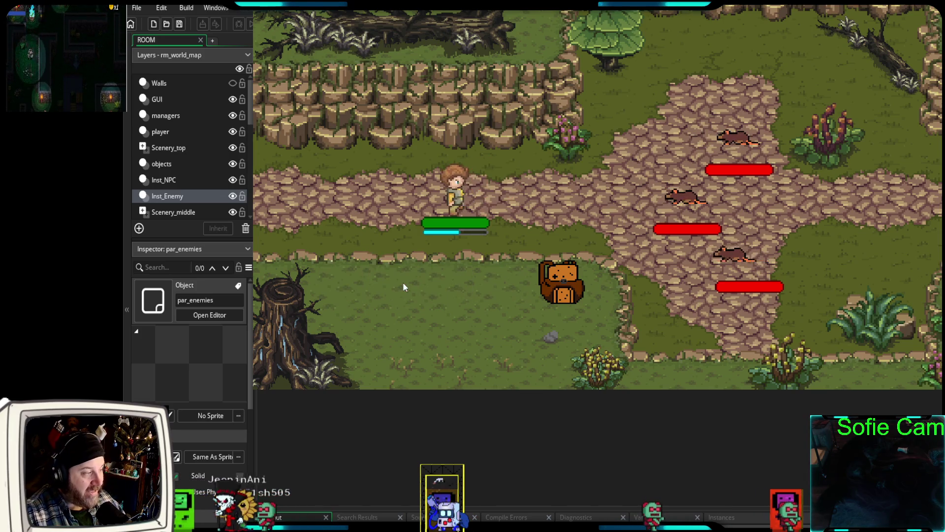
right_click(403, 282)
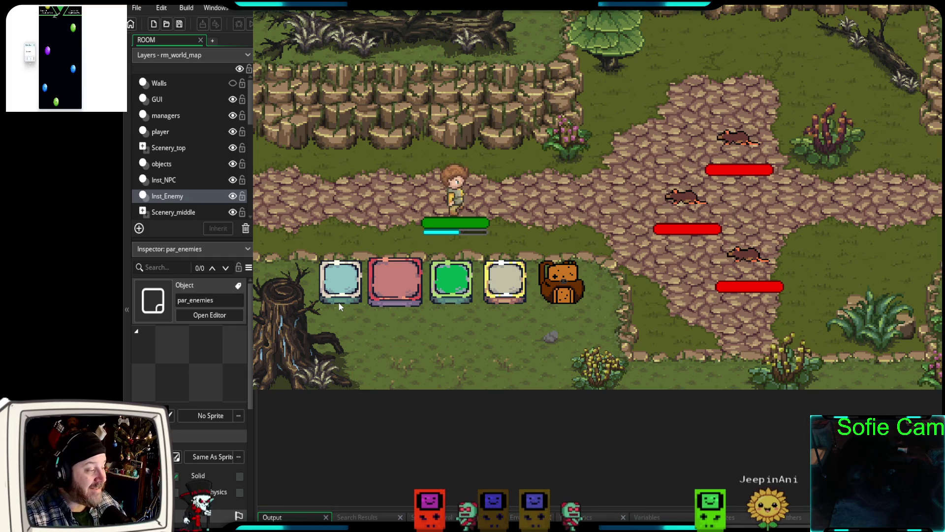
left_click(454, 279)
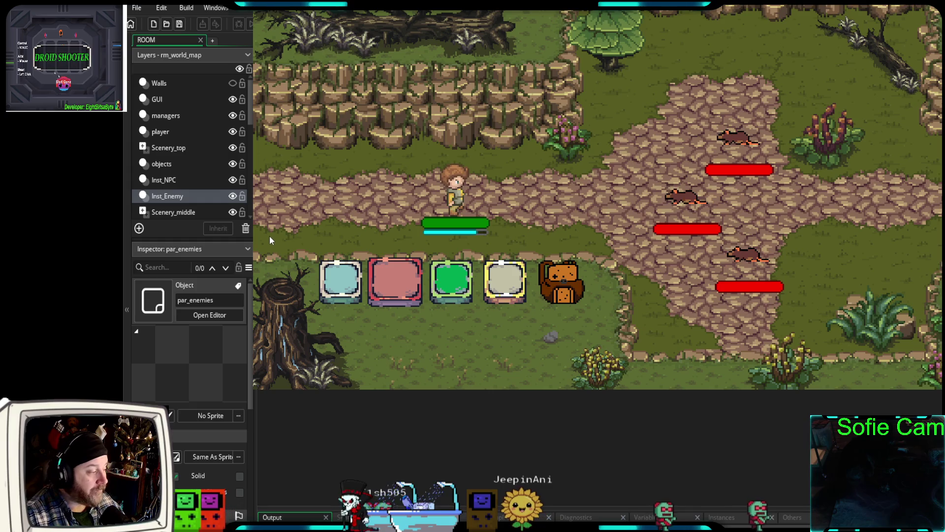
key("space")
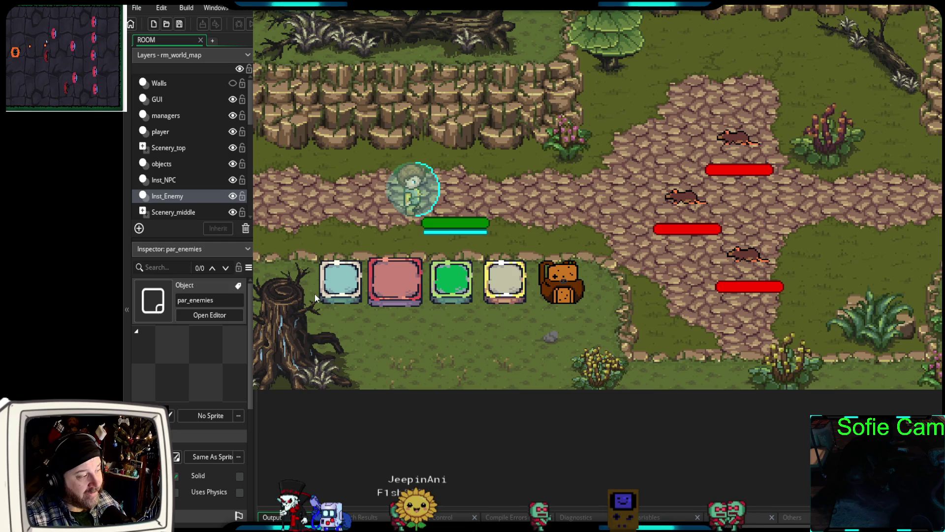
key("d")
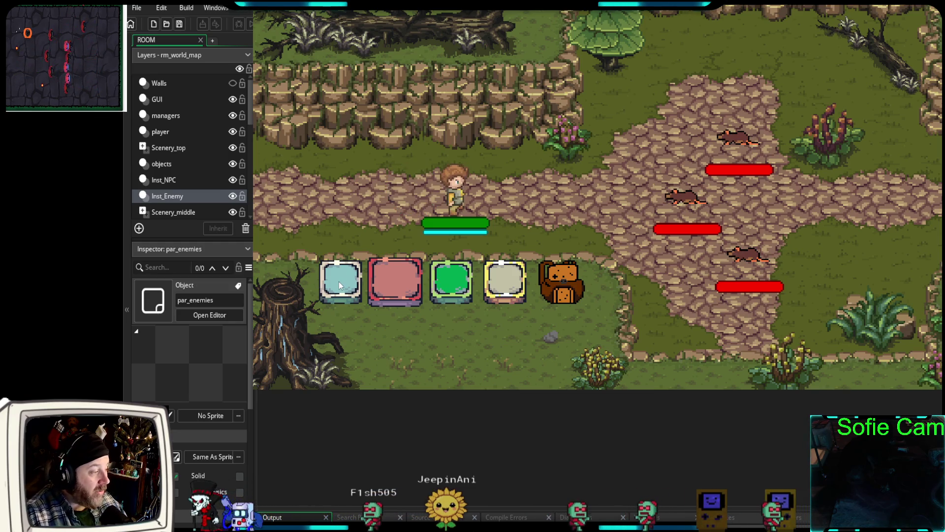
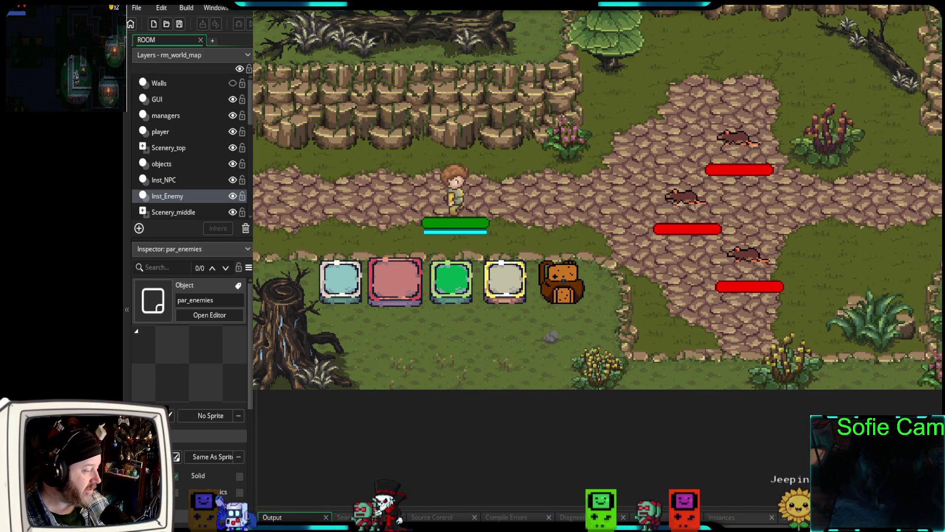
Leave the game for Opera GX and bring up Google's New Game Plus Gaming Center photos tab
key("alt+Tab")
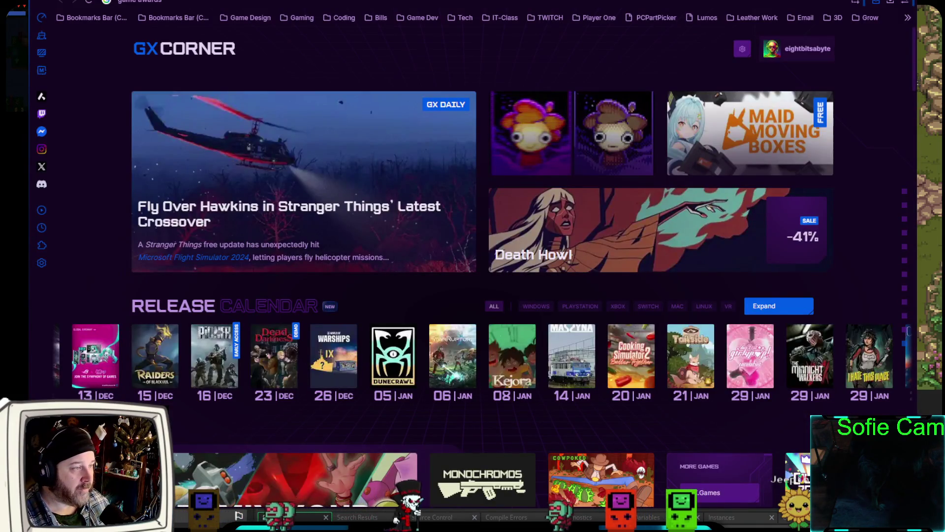
key("ctrl+Tab")
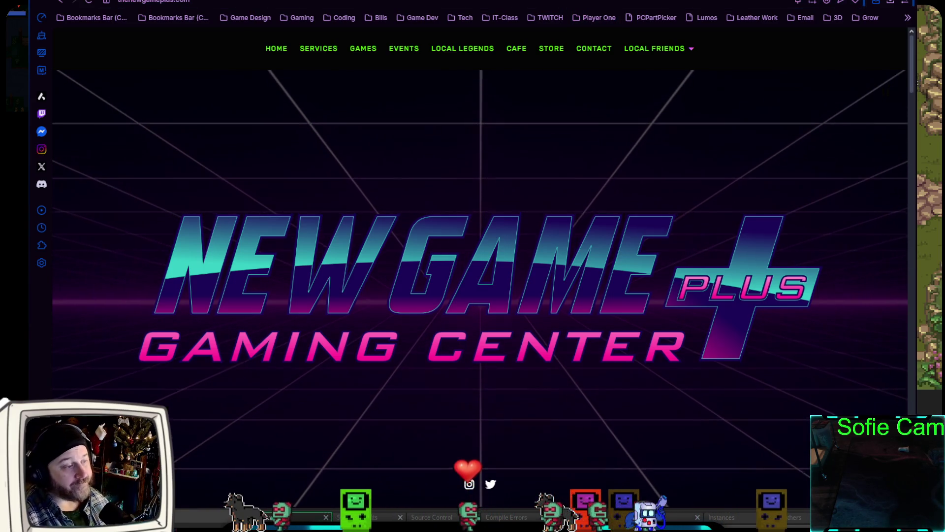
left_click(625, 1)
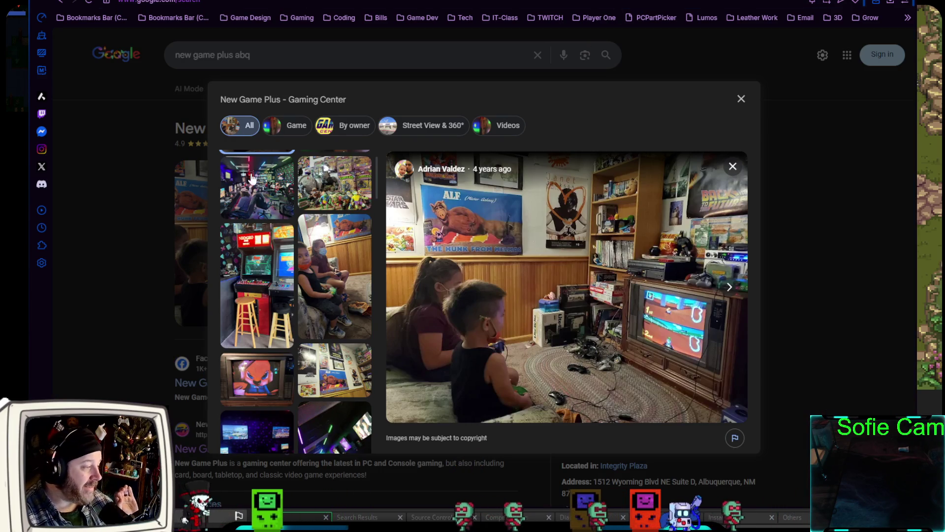
View the busy gaming room photo, then the first photo in the gallery
left_click(252, 178)
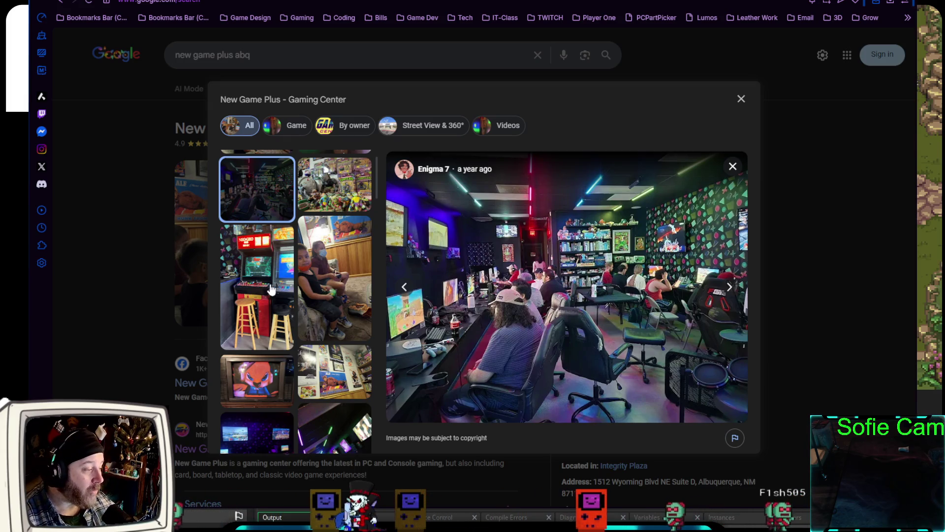
scroll(325, 209, "up", 1)
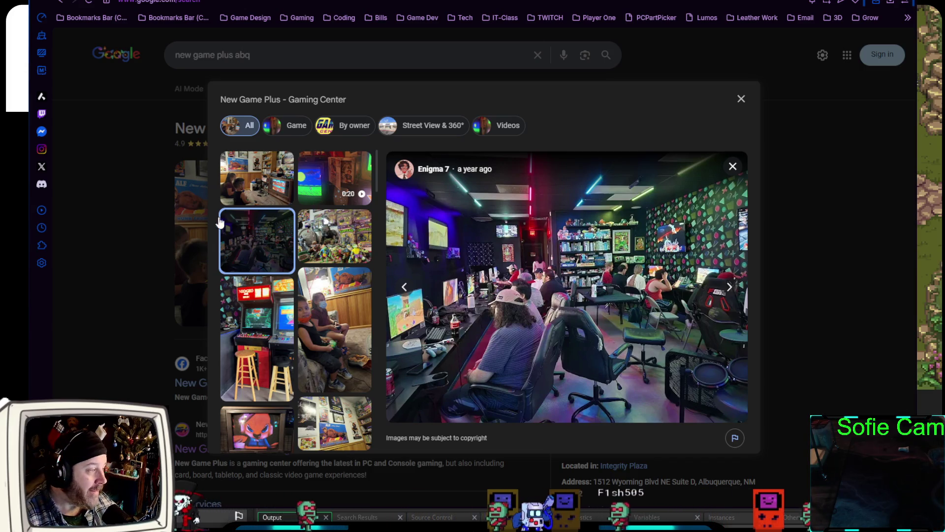
left_click(277, 191)
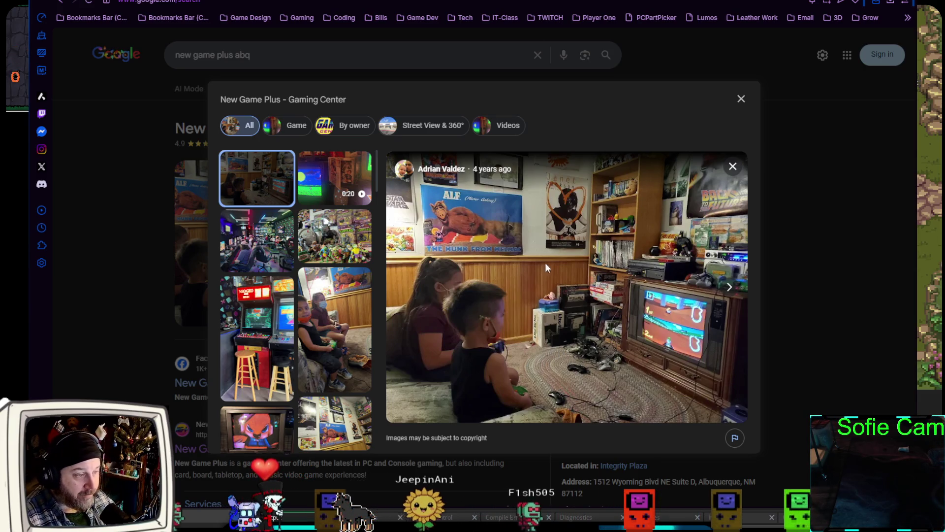
Scroll down the thumbnail grid and enlarge two photos from further down the gallery
scroll(312, 370, "down", 5)
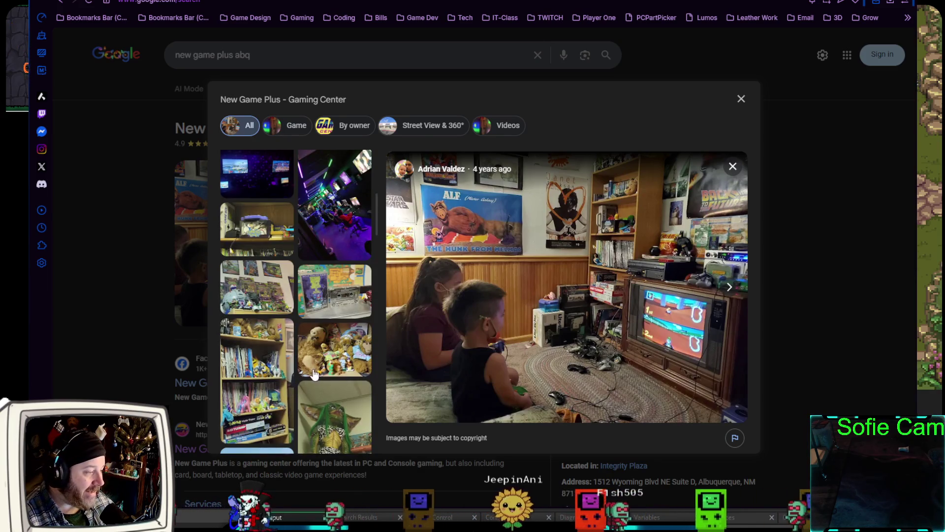
scroll(315, 370, "down", 5)
scroll(323, 370, "down", 3)
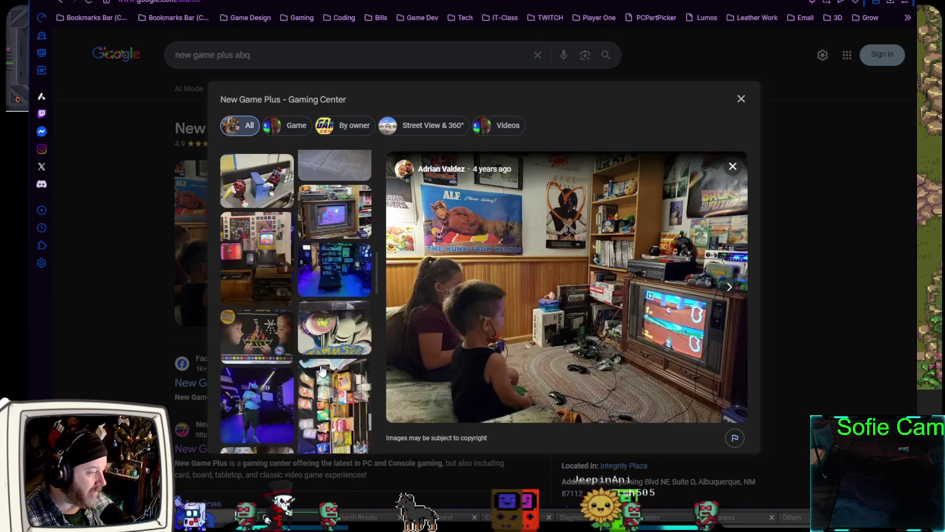
scroll(303, 359, "down", 3)
scroll(303, 359, "down", 5)
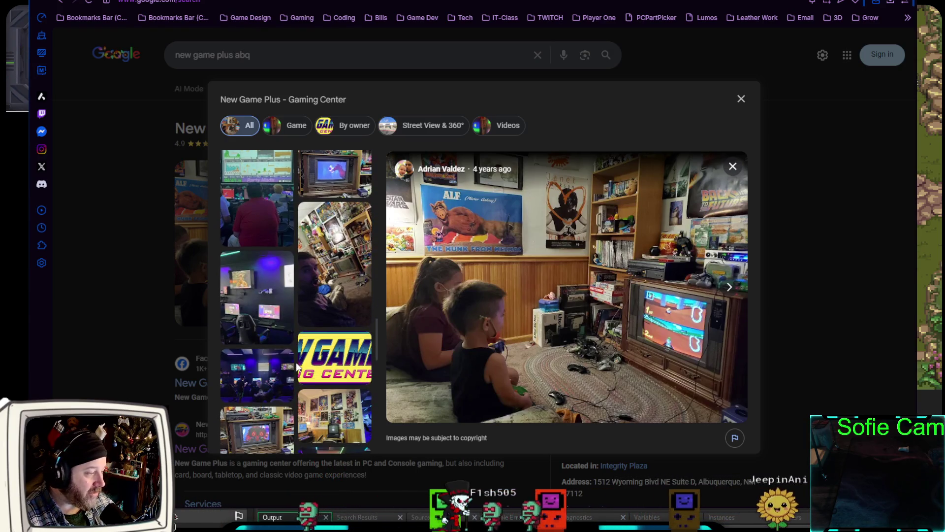
left_click(347, 259)
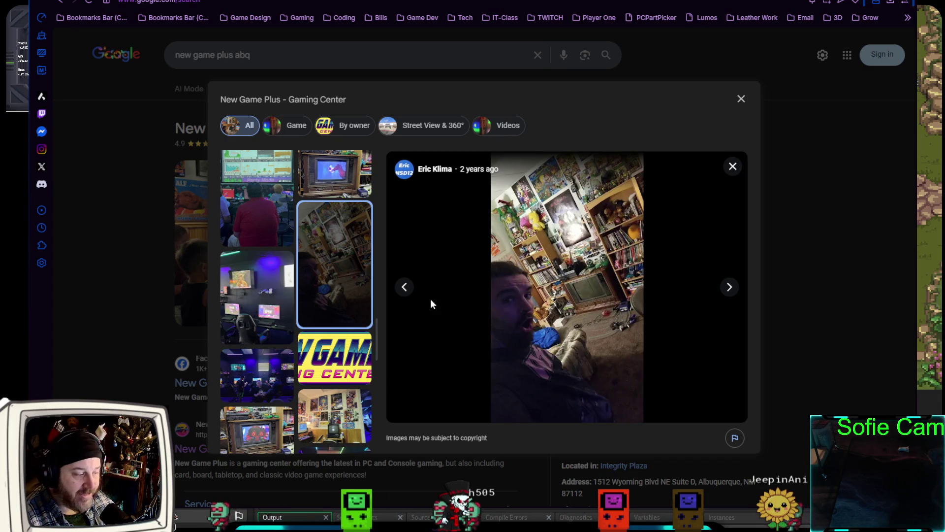
scroll(319, 361, "down", 4)
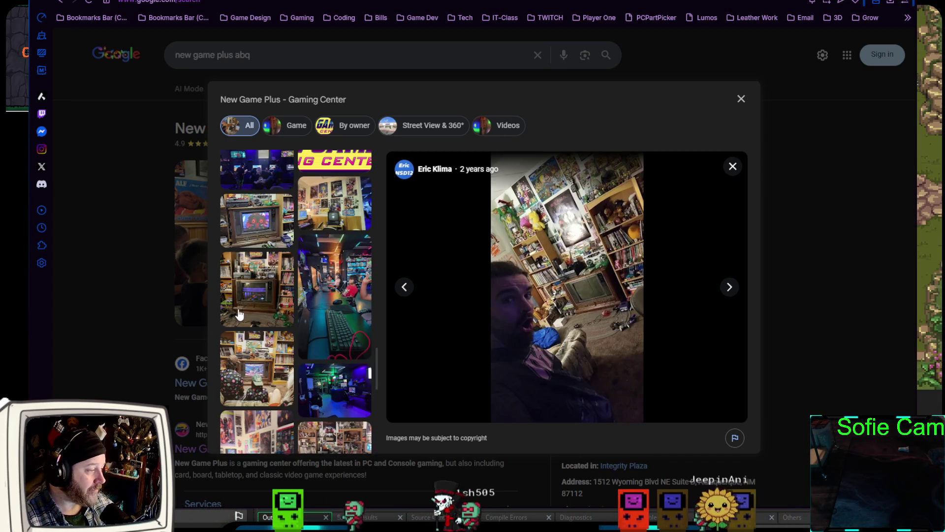
left_click(249, 300)
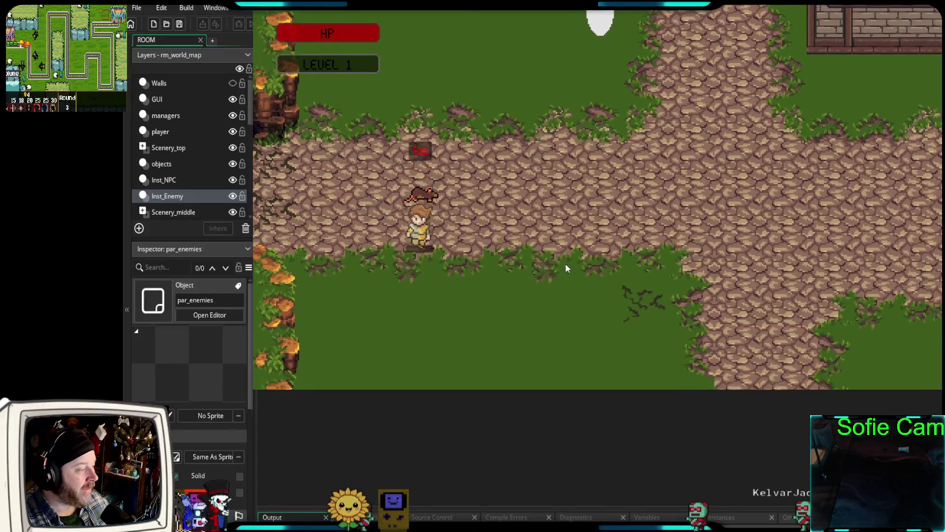
Walk the player right, left, down the vertical path, then up and left
key("Right")
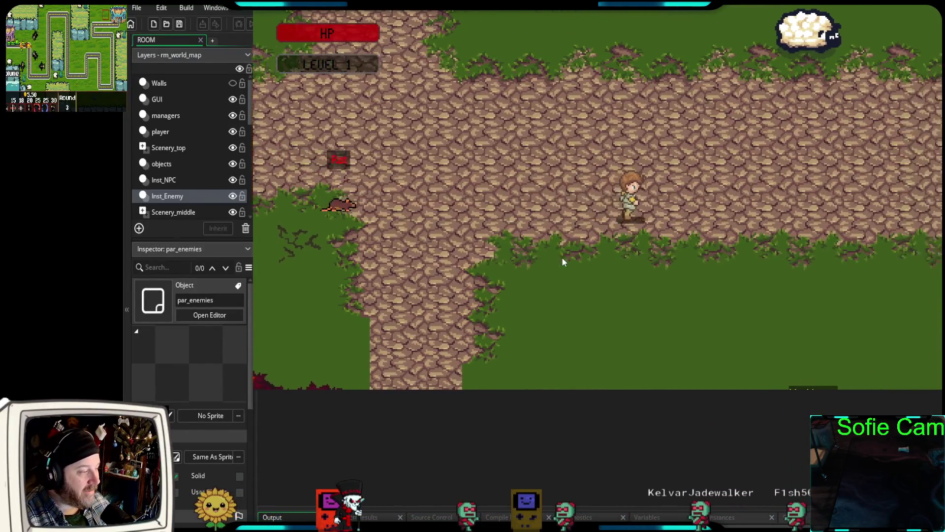
key("Left")
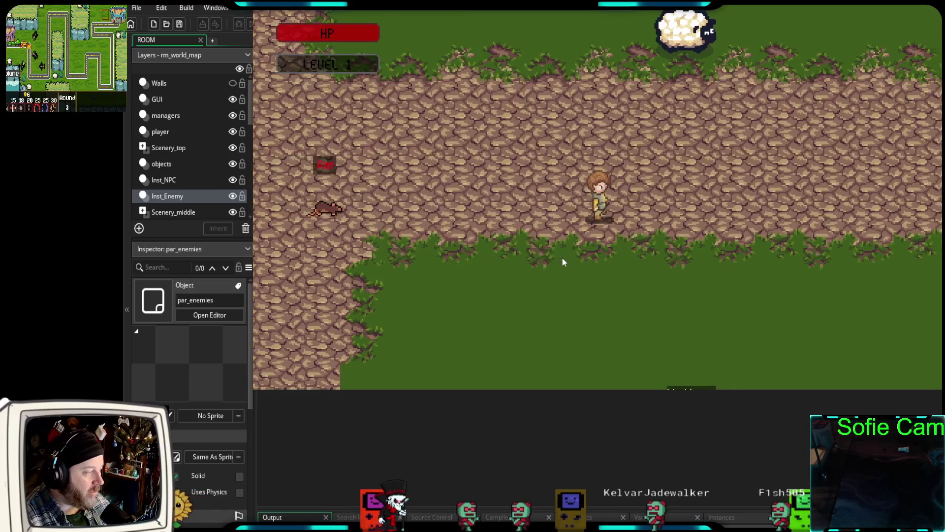
key("Down")
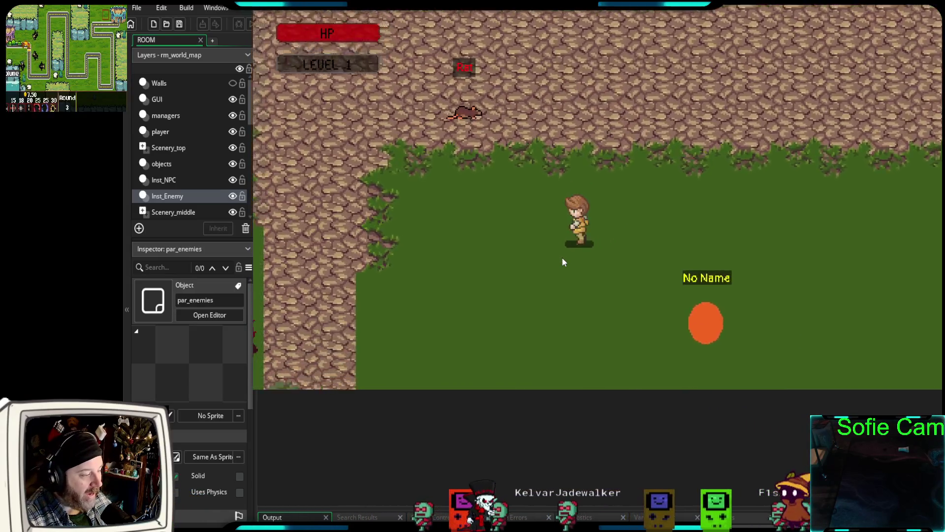
key("Left")
key("Up")
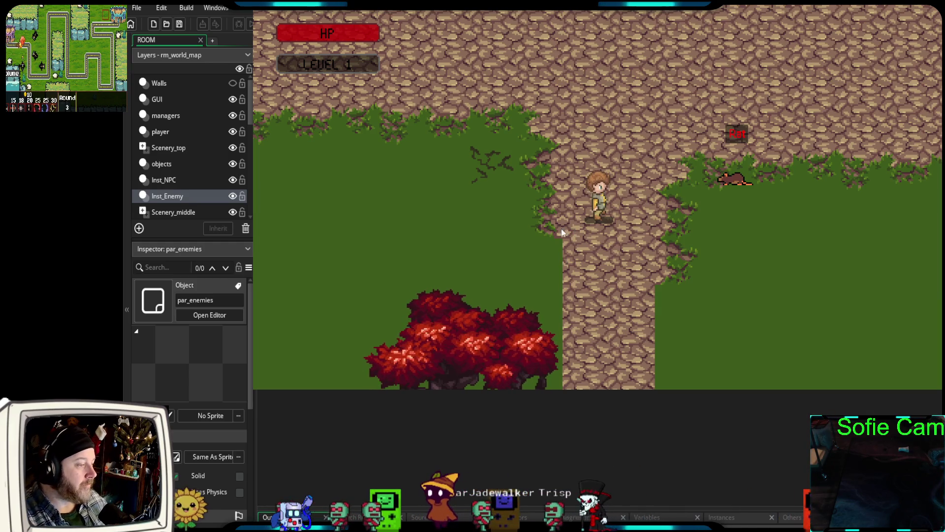
Walk right into the rat to start a three-rat battle, then use the grey quick-bar item
key("d")
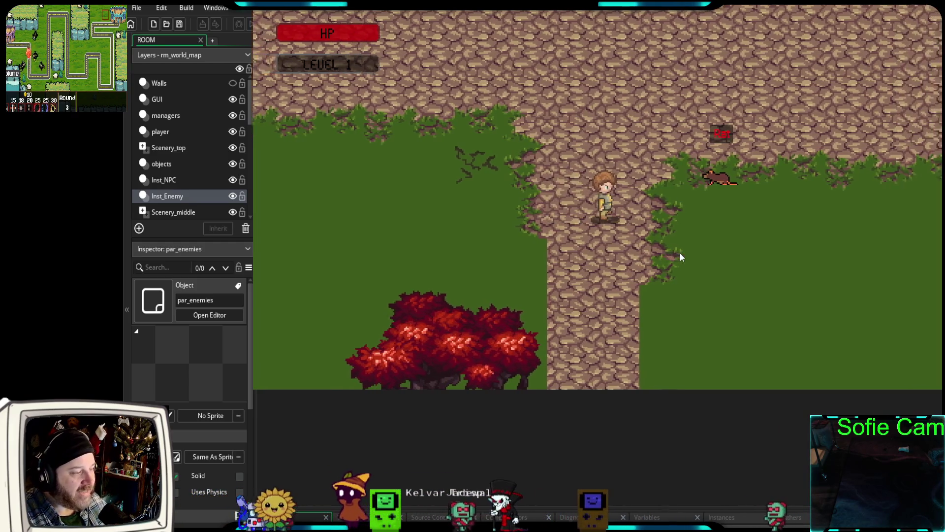
key("a")
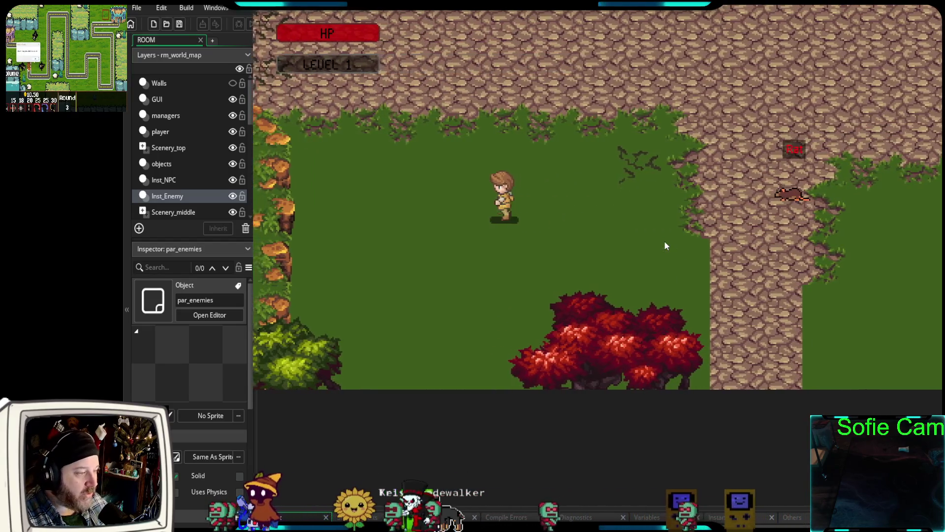
key("d")
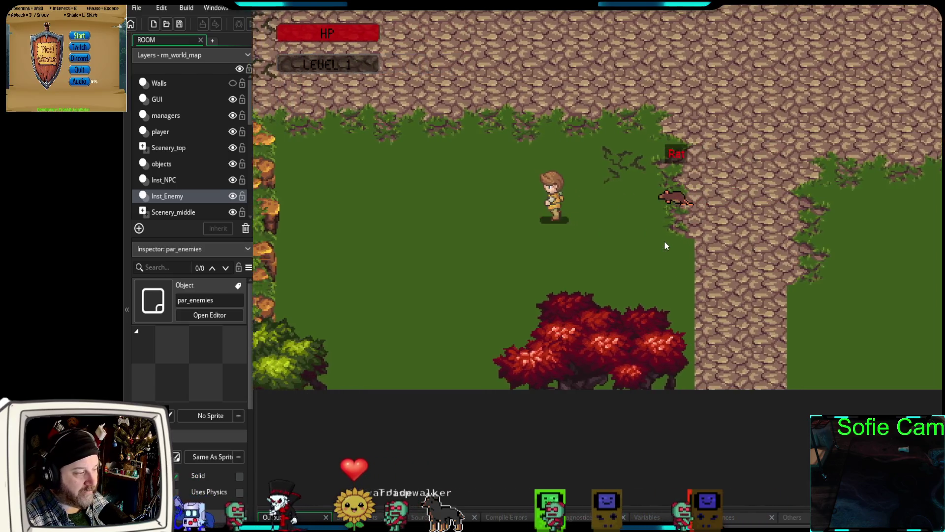
key("d")
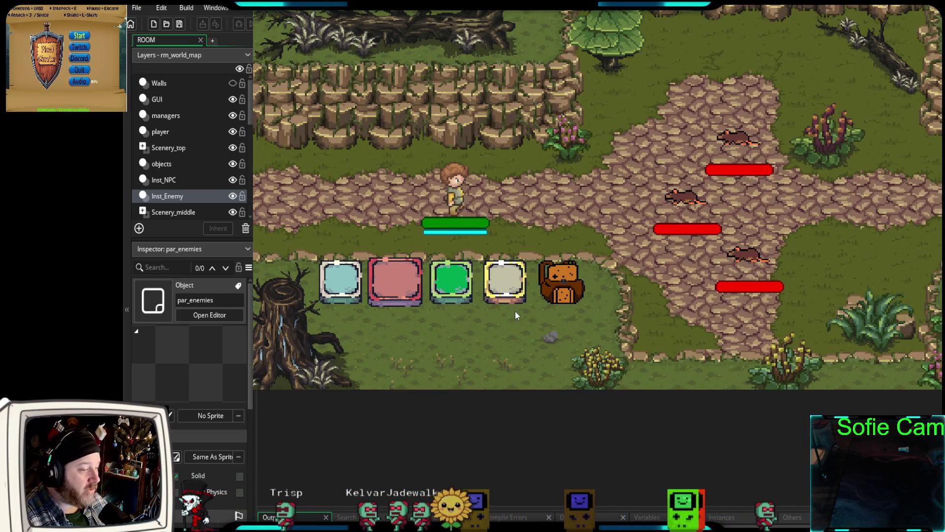
left_click(507, 283)
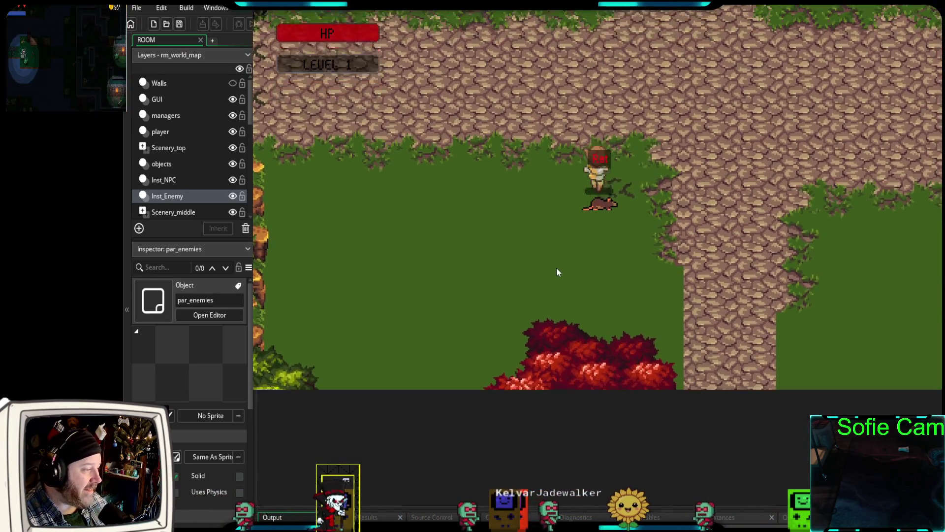
Walk the player north up the cobblestone path, past the houses and east toward the cliff
key("w")
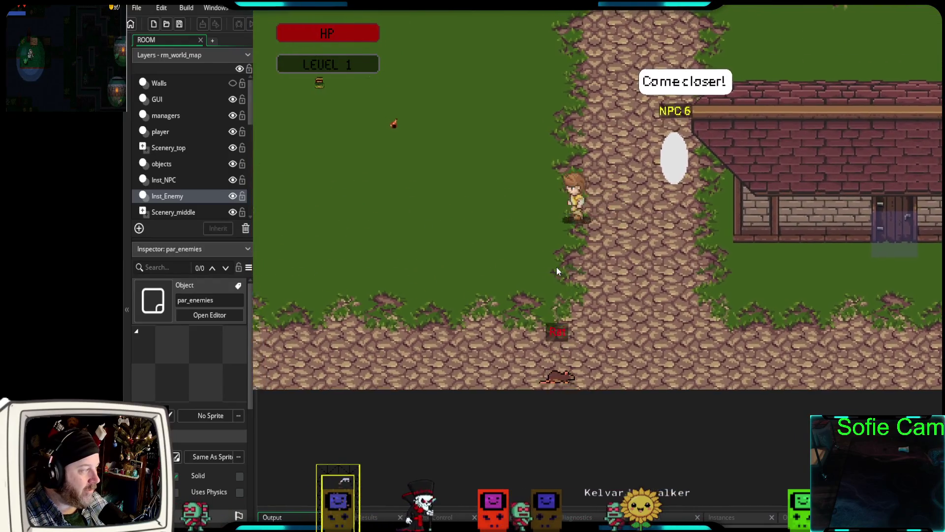
key("d")
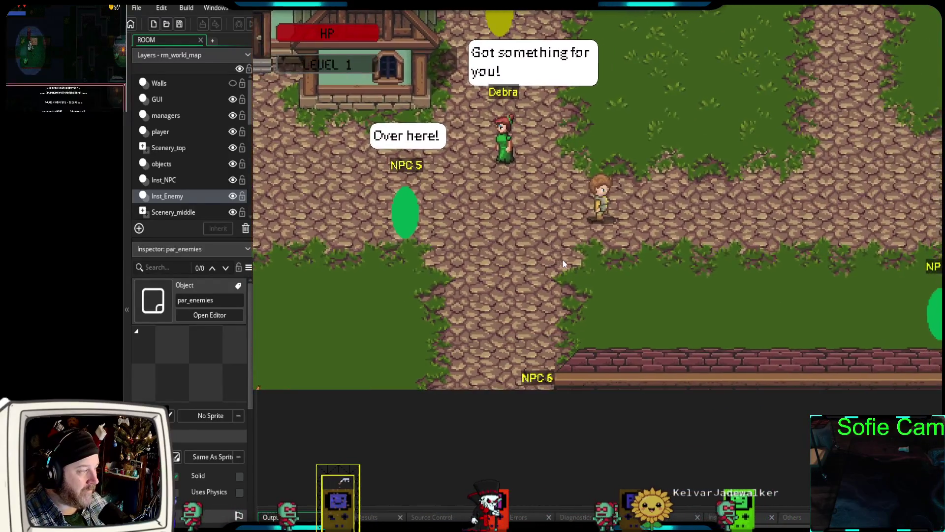
key("w")
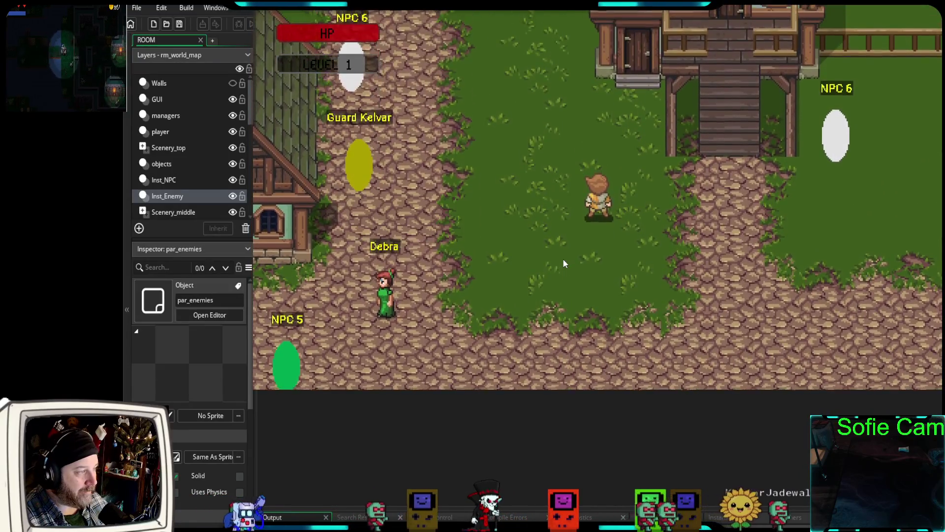
key("a")
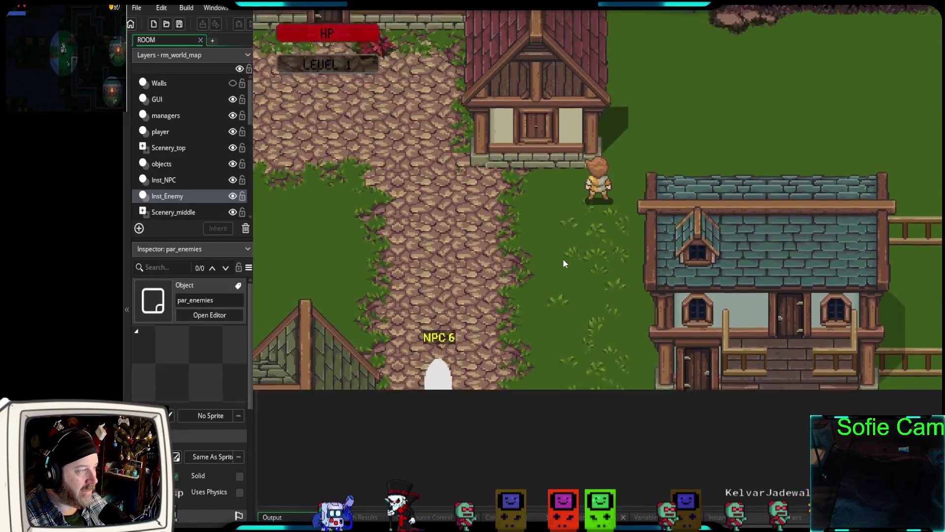
key("w")
key("d")
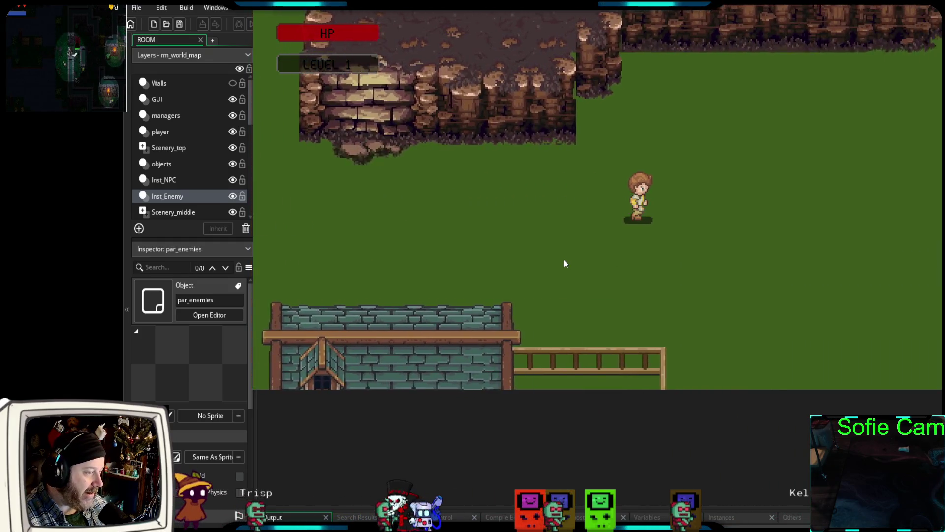
key("d")
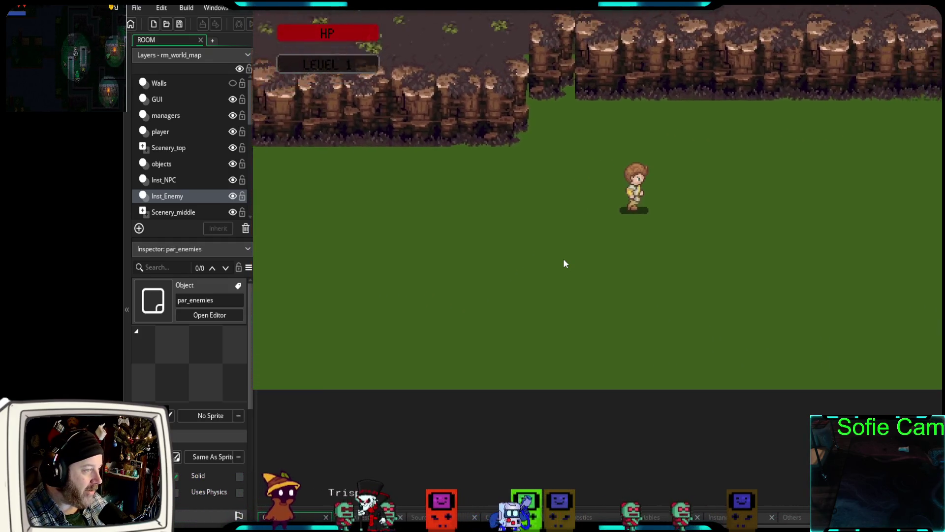
key("s")
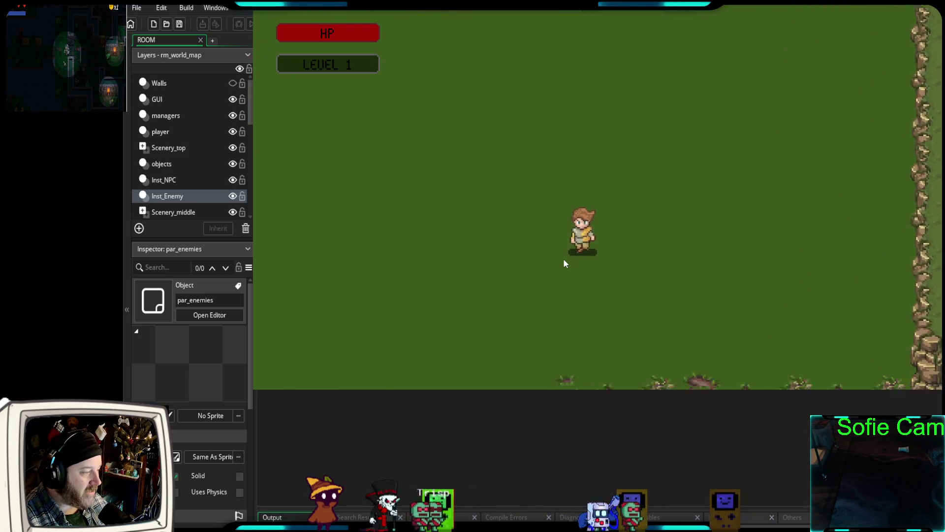
Walk south into the grass field, back north to the crossroads, and open the Quest Journal
key("s")
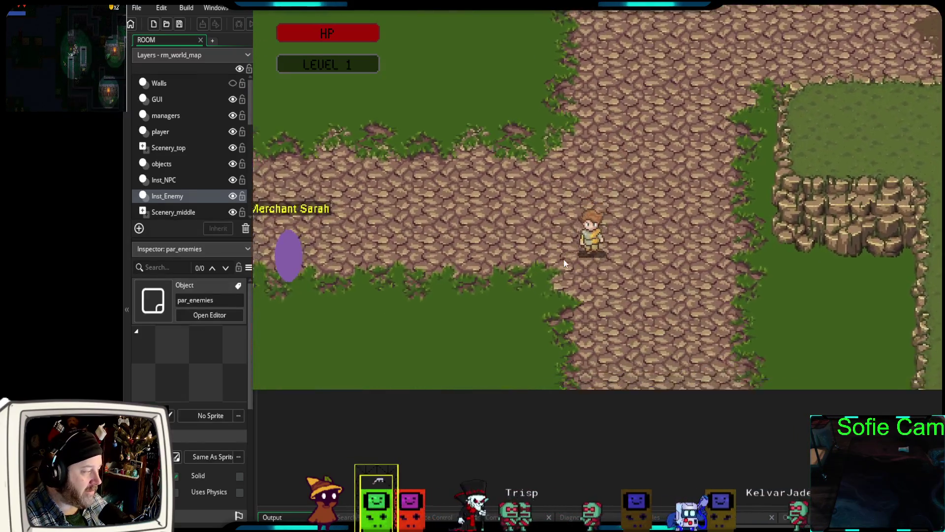
key("s")
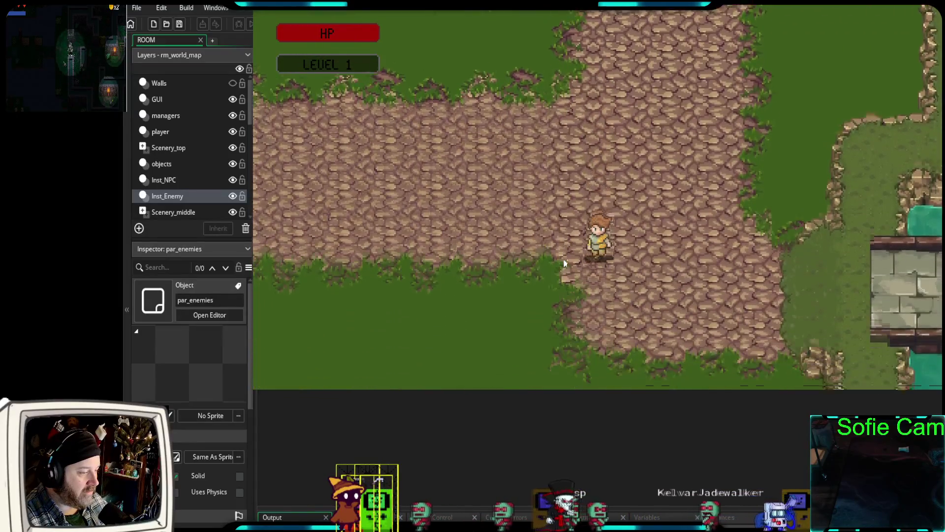
key("s")
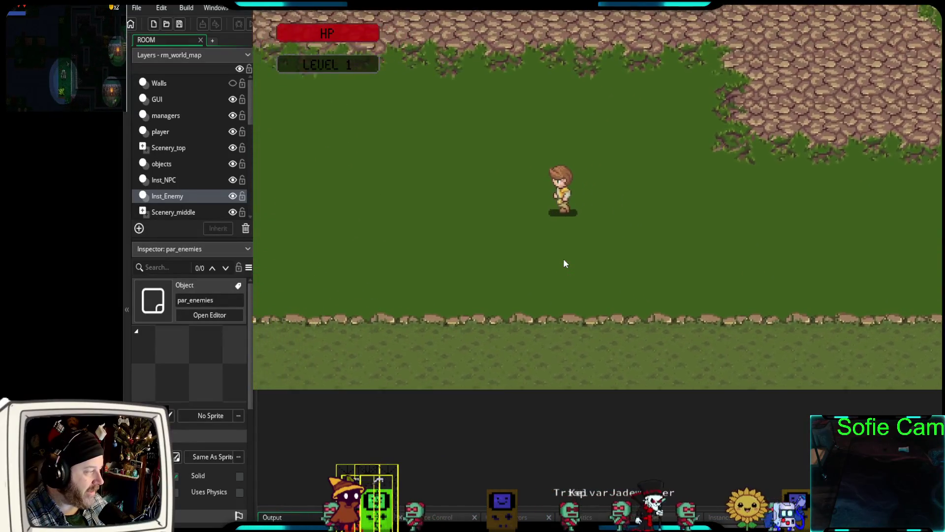
key("w")
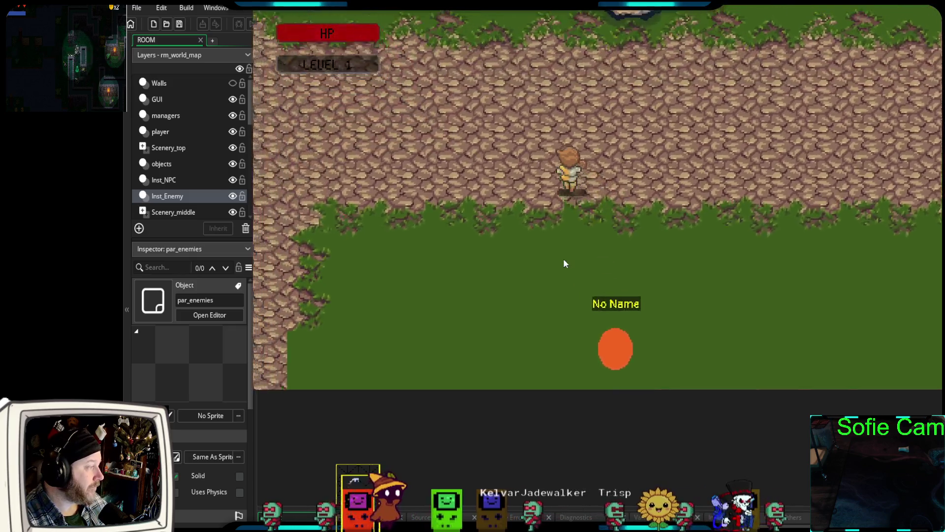
key("w")
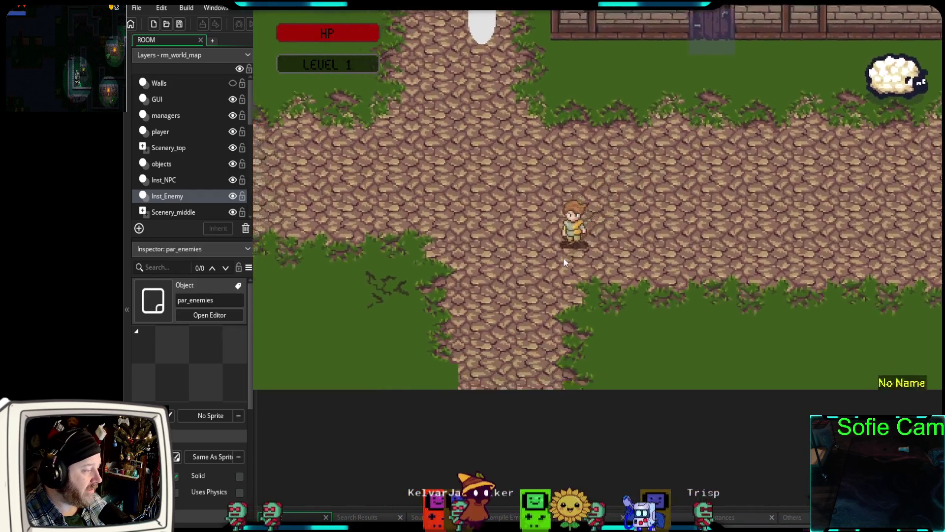
key("w")
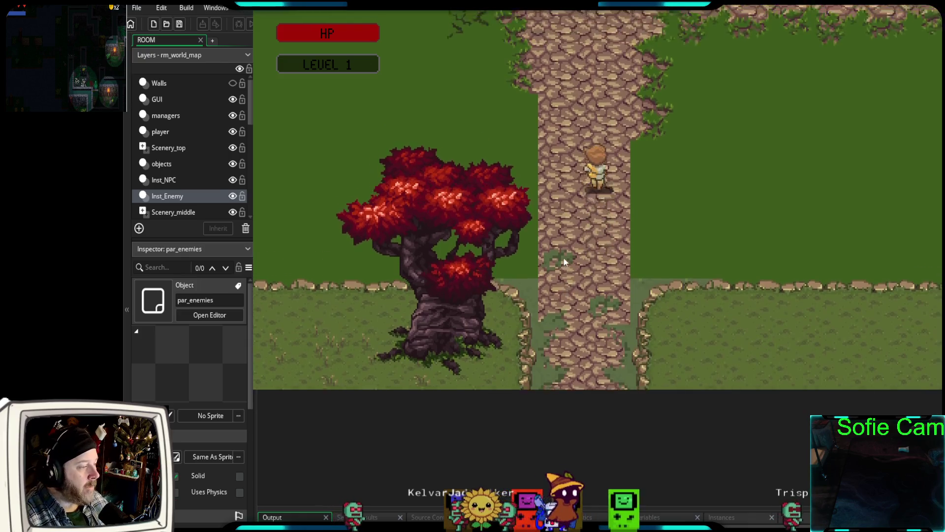
key("w")
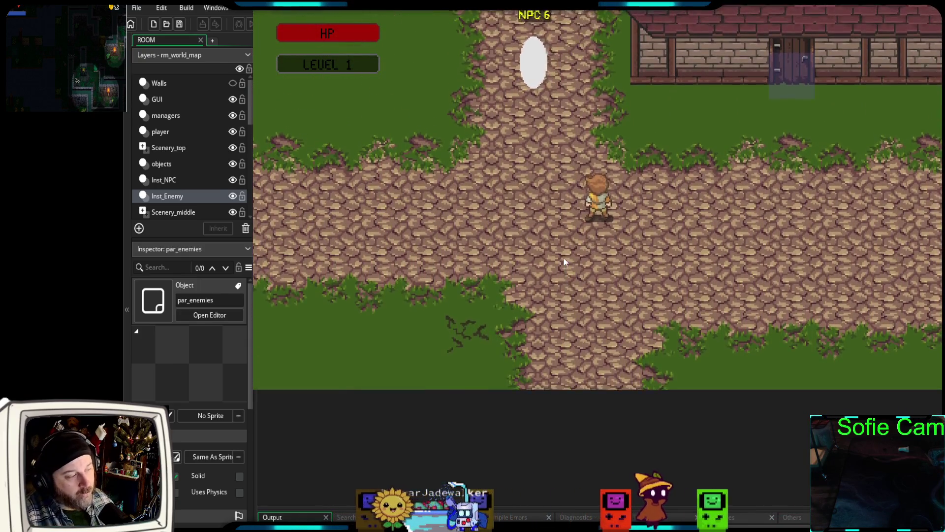
key("s")
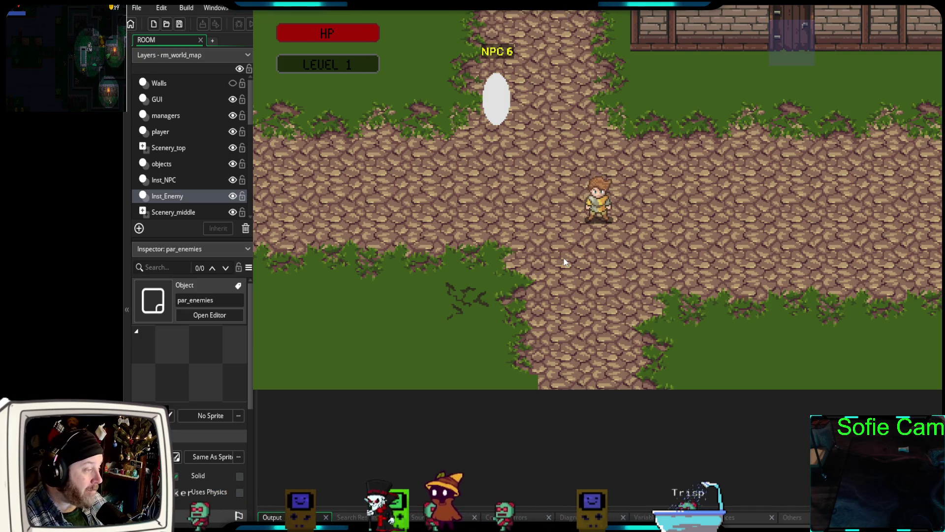
key("j")
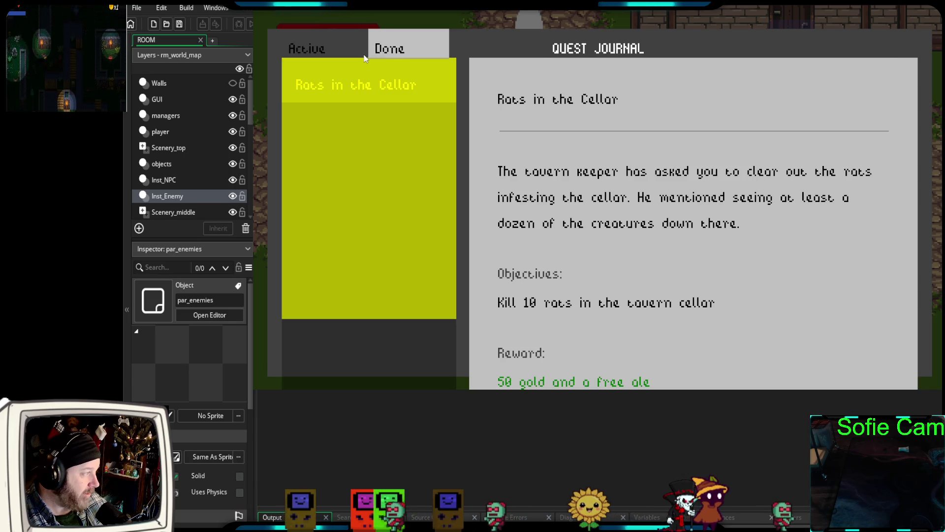
Flip between the Done and Active quest lists, ending on Rats in the Cellar
left_click(389, 57)
left_click(345, 58)
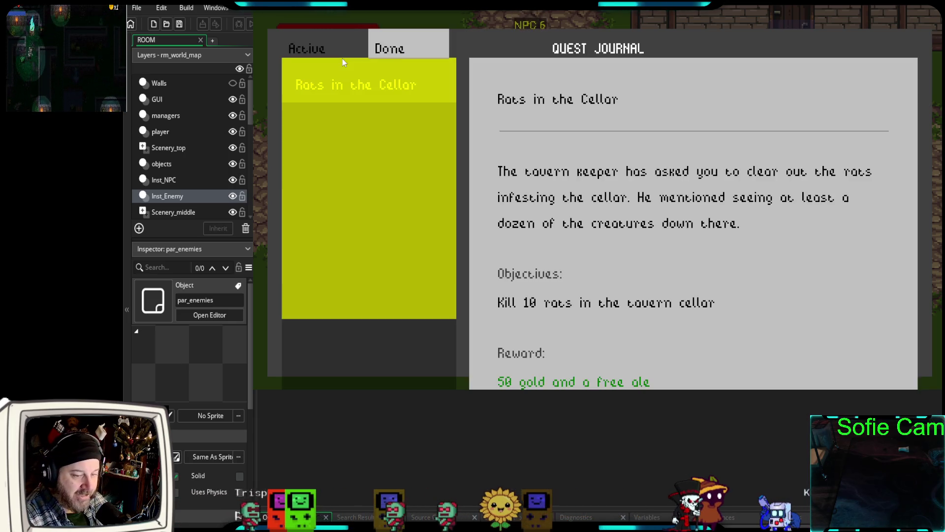
left_click(330, 69)
left_click(330, 69)
left_click(331, 70)
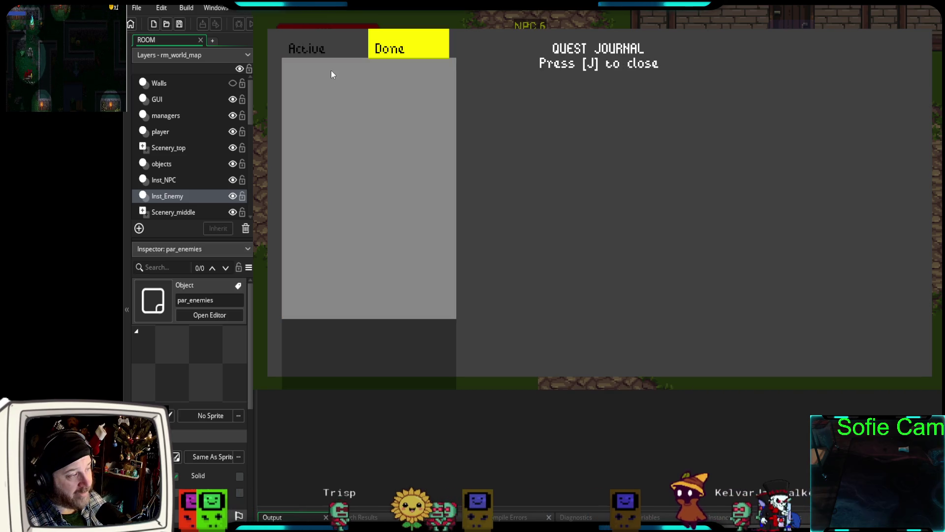
left_click(331, 70)
Close the quest journal, walk north and back, and open the inventory showing the apple and potion
key("j")
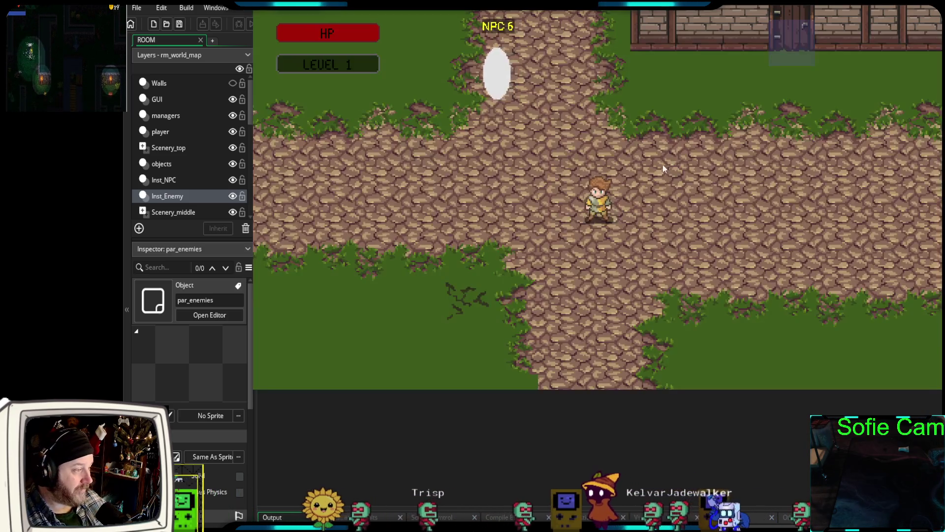
key("w")
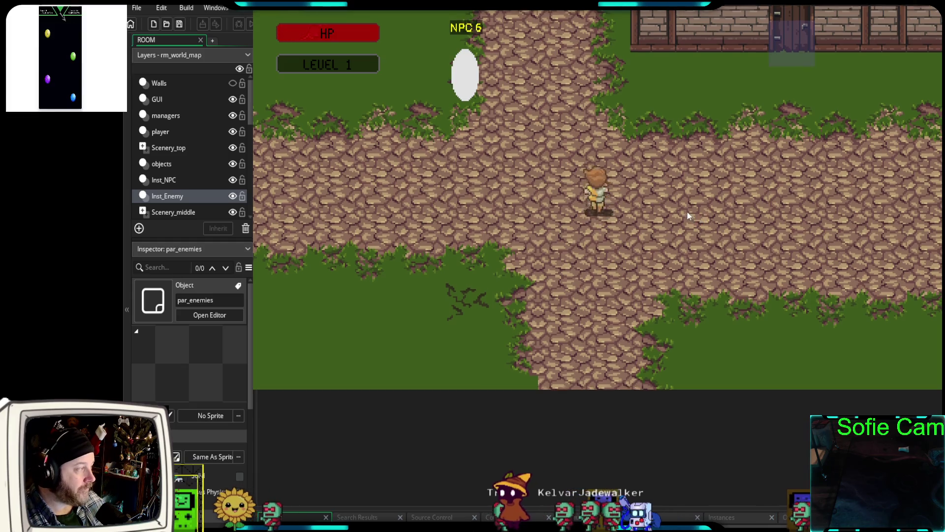
key("s")
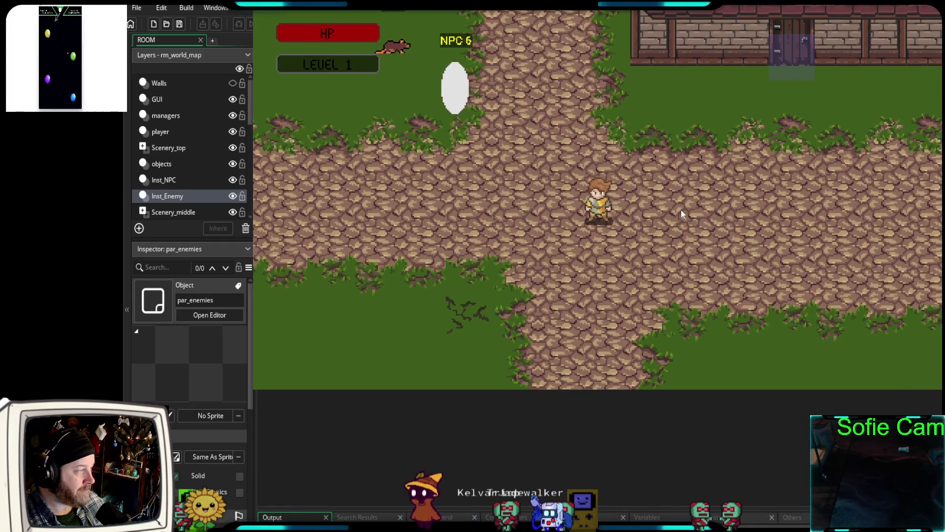
key("i")
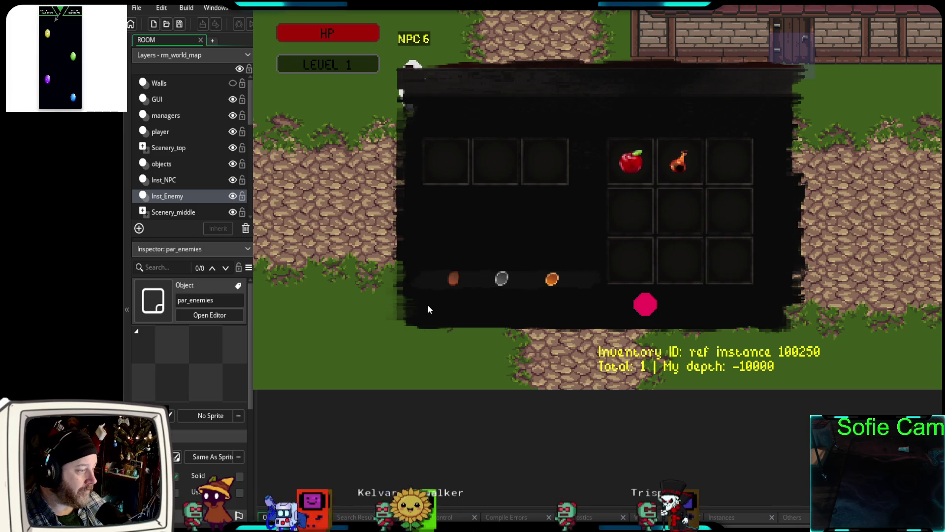
Close the inventory and walk past NPC 6 into the rat to start the three-rat battle
key("i")
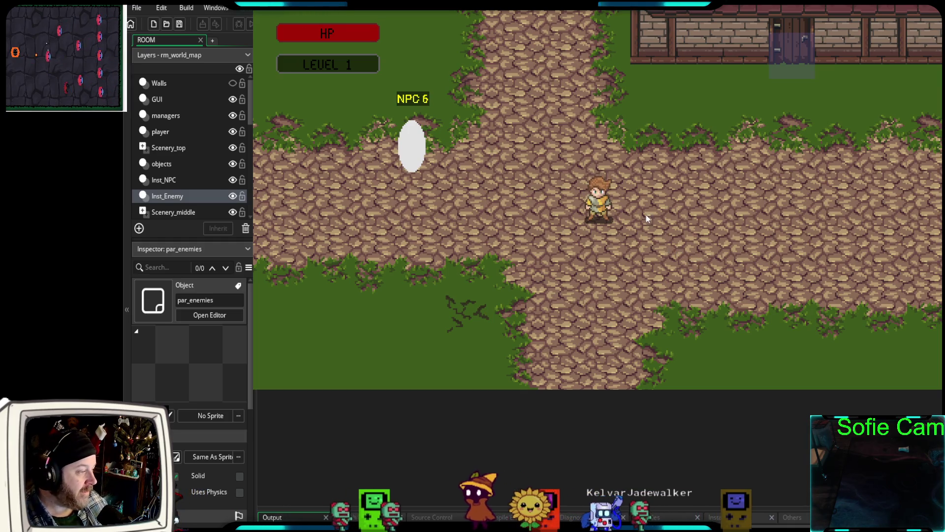
key("Down")
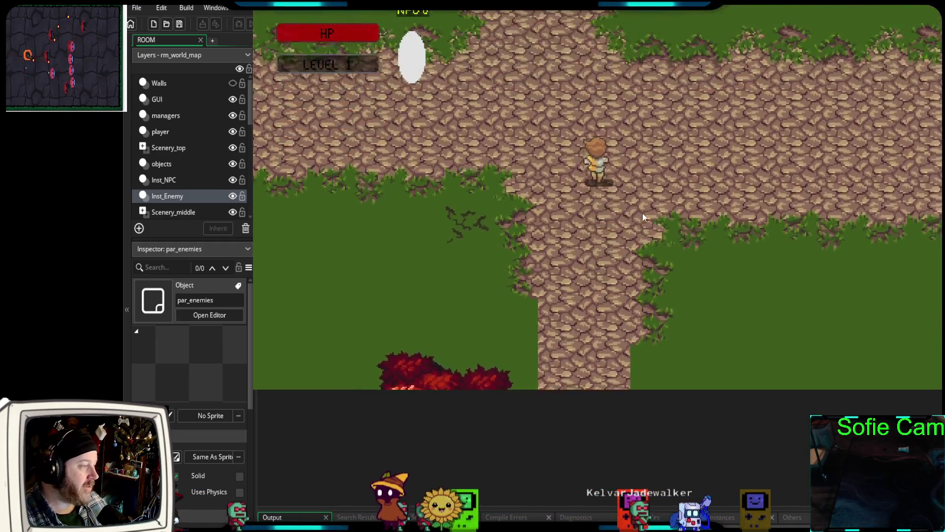
key("Up")
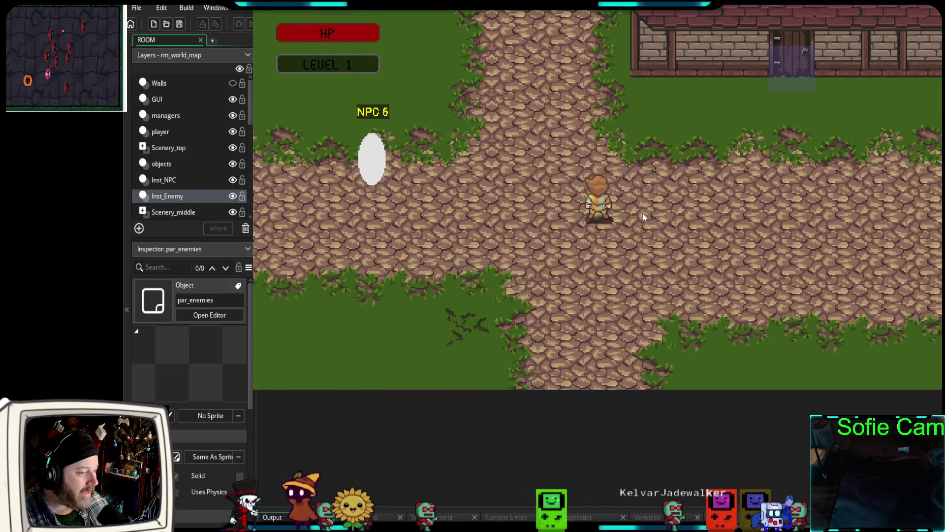
key("Left")
key("Down")
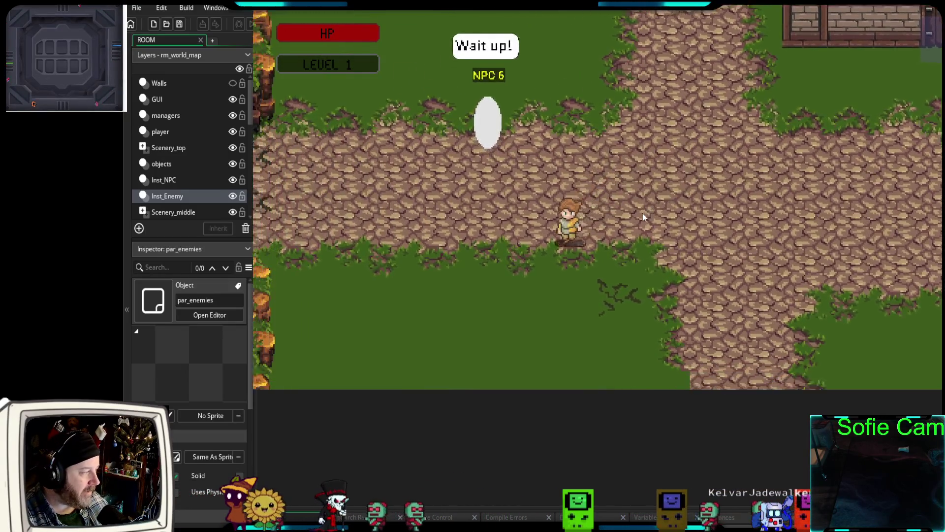
key("Up")
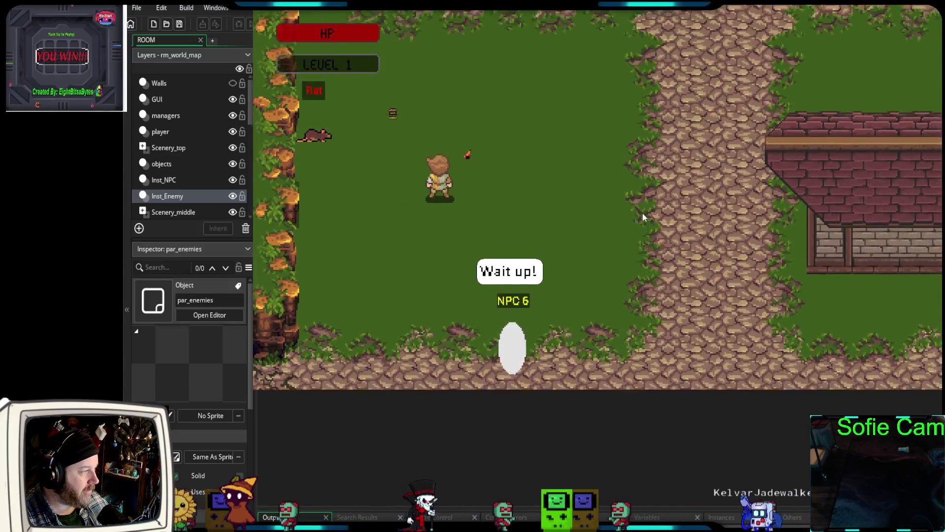
key("Left")
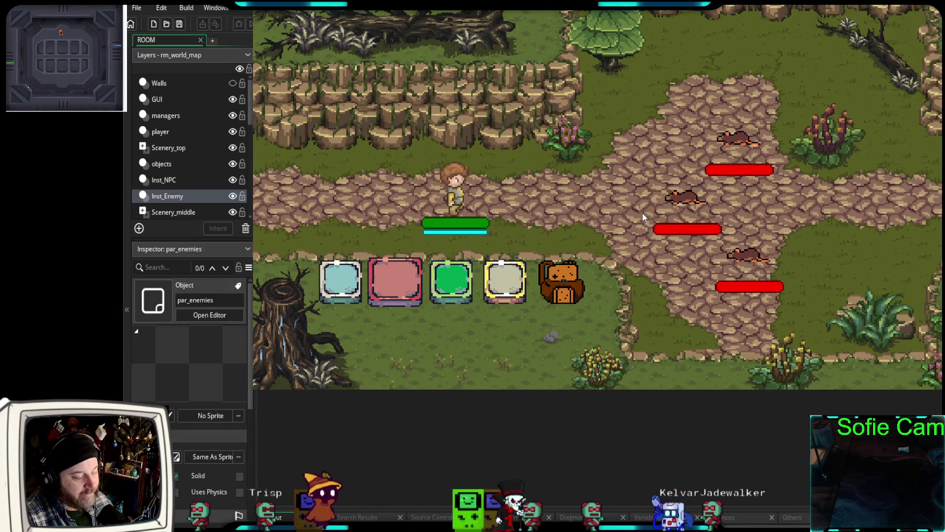
Open the inventory from the backpack hotbar icon, close it with I, then reopen it
left_click(566, 292)
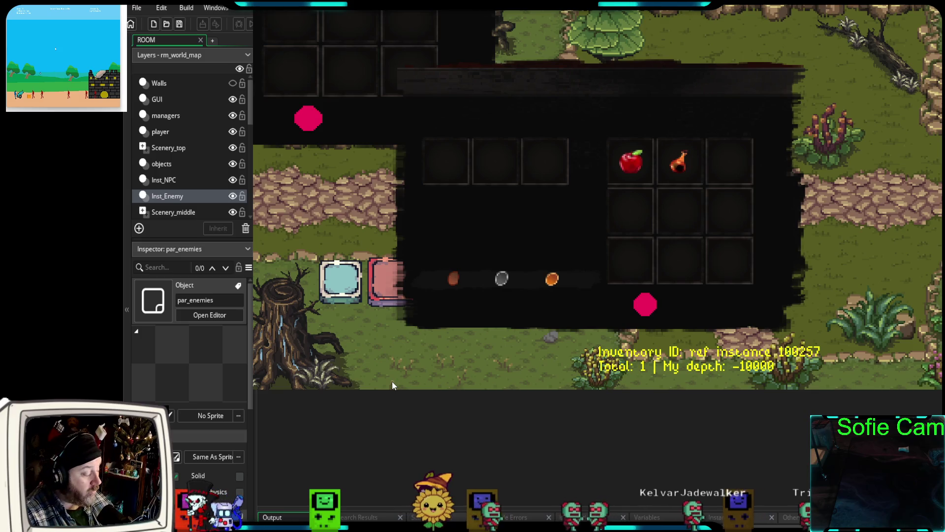
key("i")
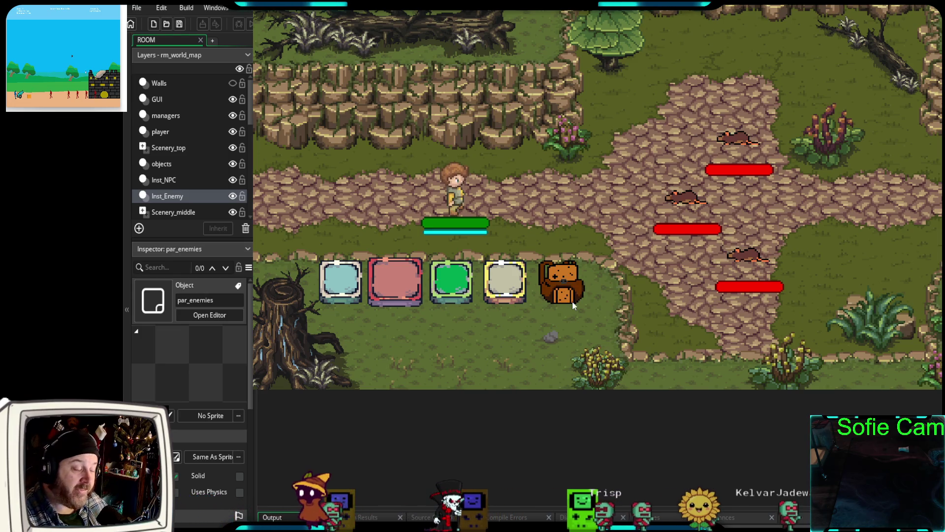
left_click(555, 294)
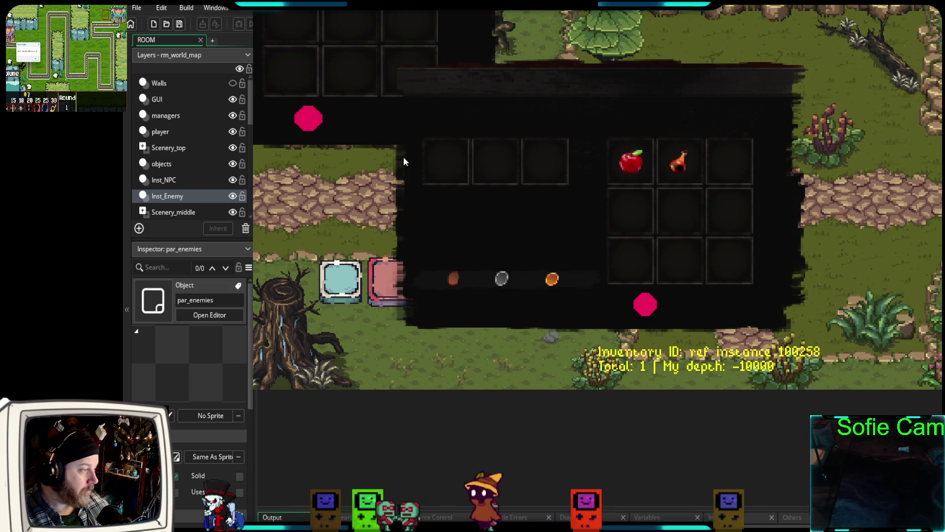
Close the inventory, reopen it from the backpack, and close it again
key("i")
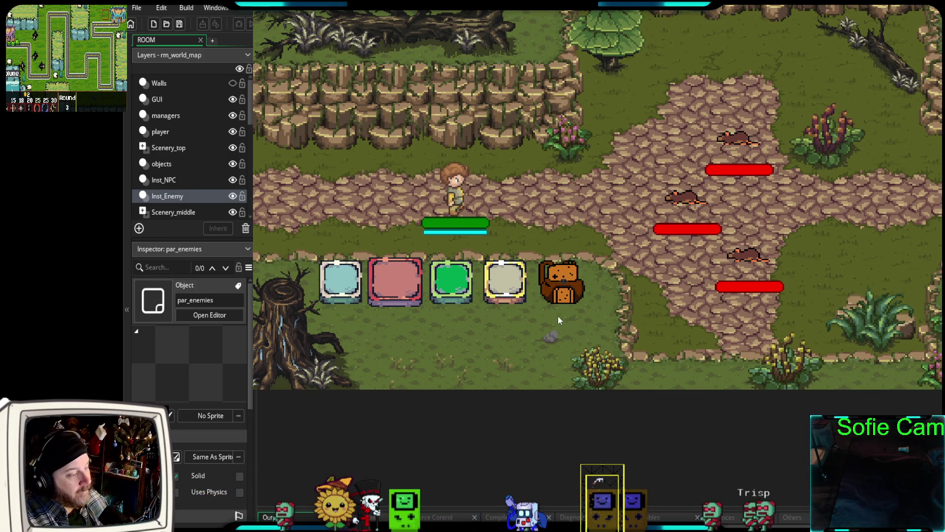
left_click(565, 295)
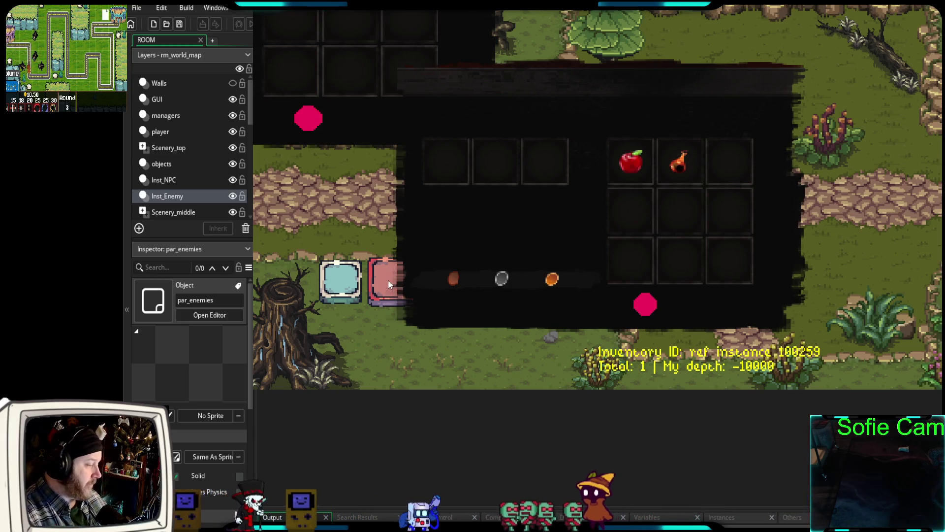
left_click(384, 310)
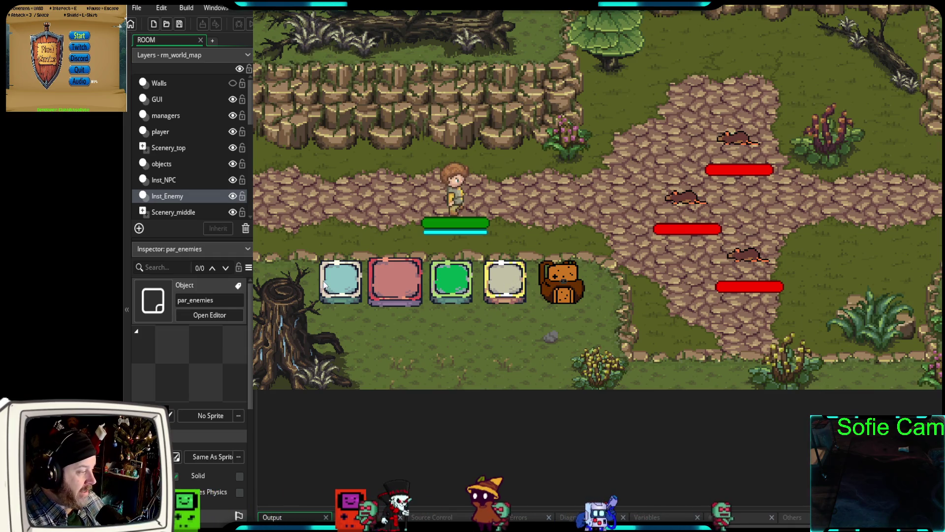
Swing the sword, use the pink and green quick slots for a red burst and shield, then leave the battle
key("j")
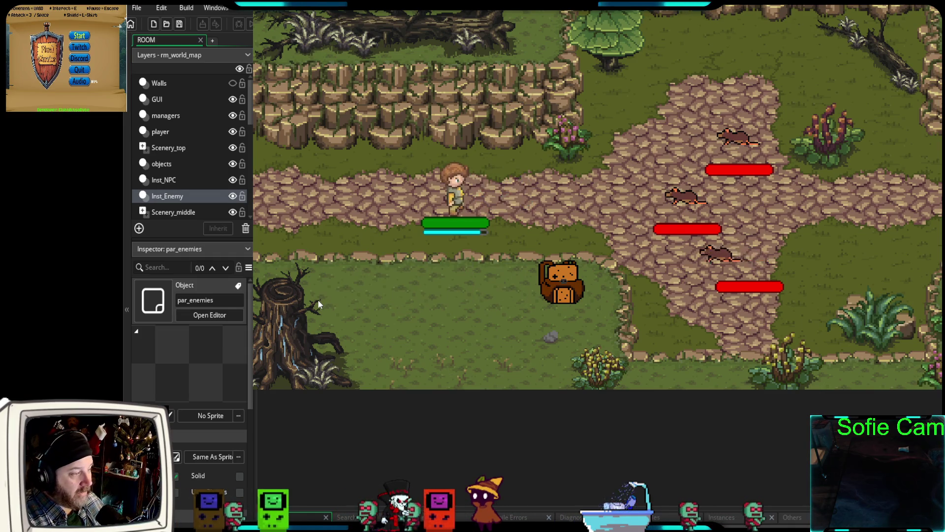
left_click(398, 284)
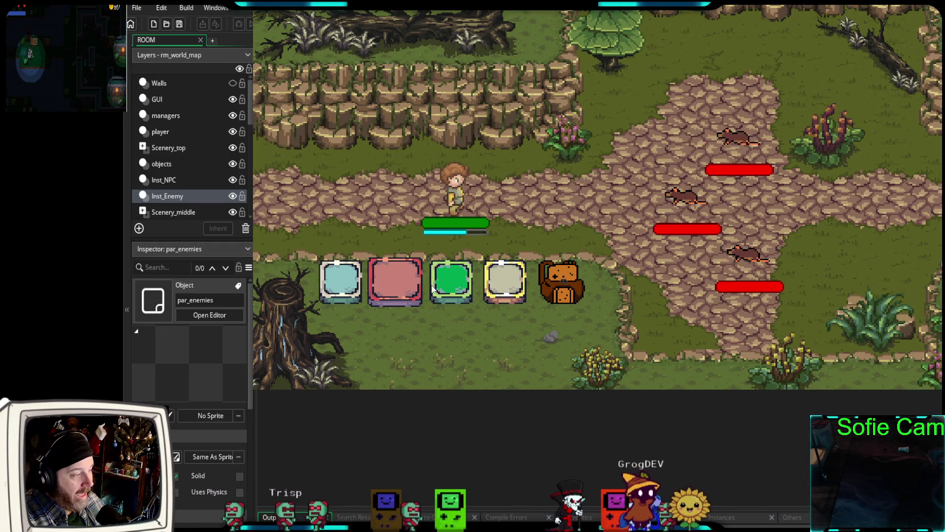
left_click(459, 277)
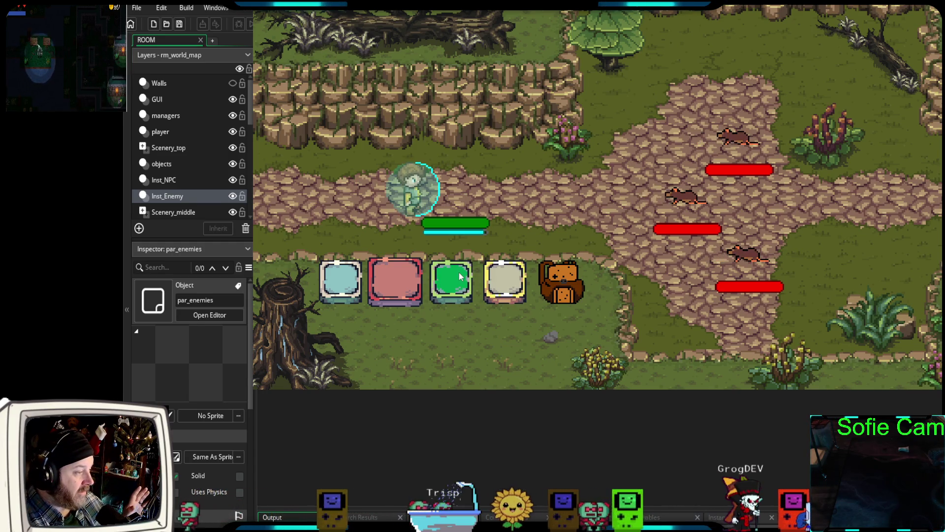
left_click(451, 207)
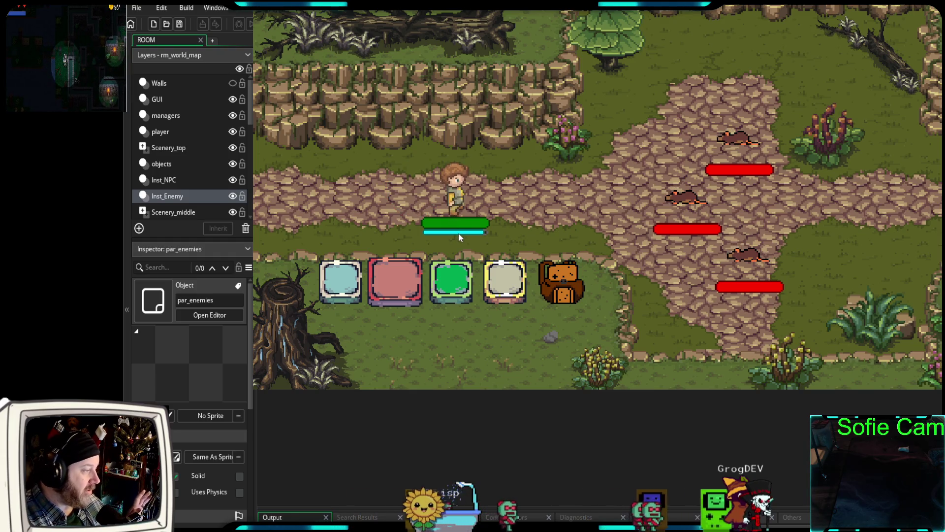
left_click(508, 280)
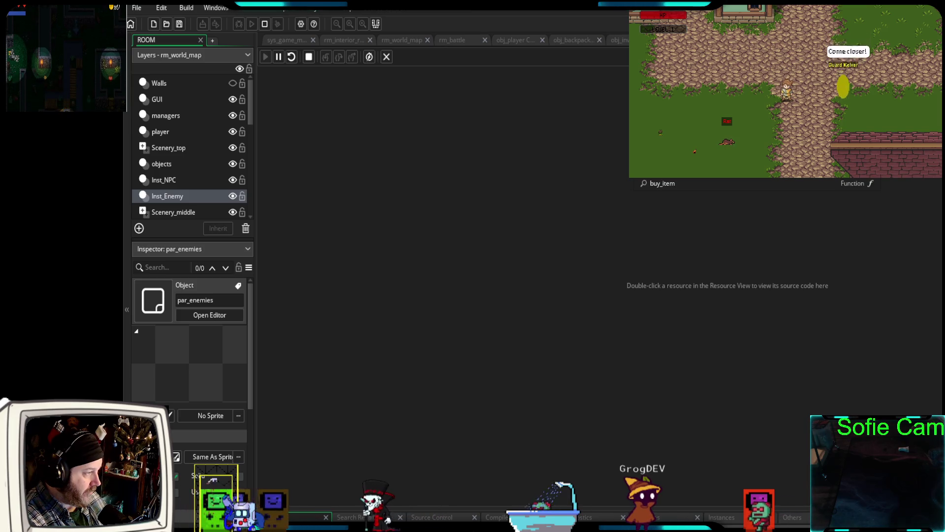
Search 'back' to open obj_backpack's code, then switch to obj_player's Create event
type("back")
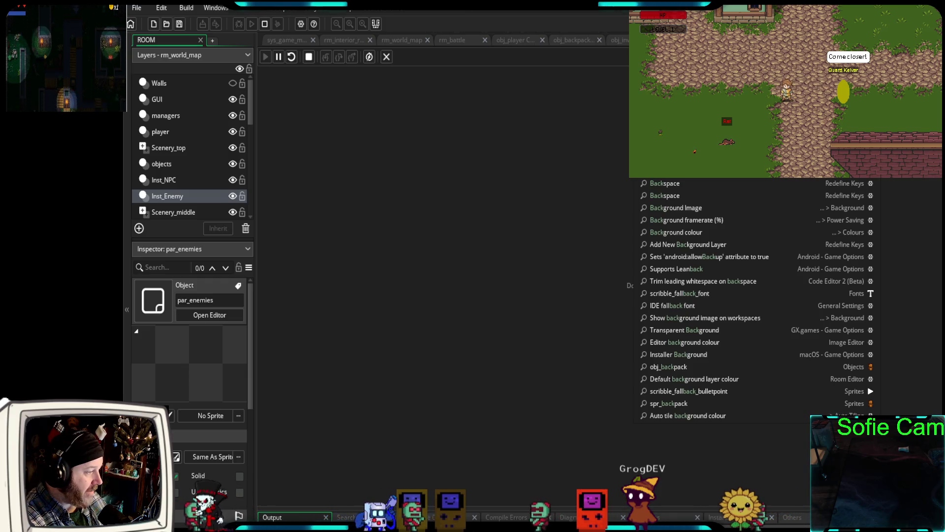
left_click(670, 368)
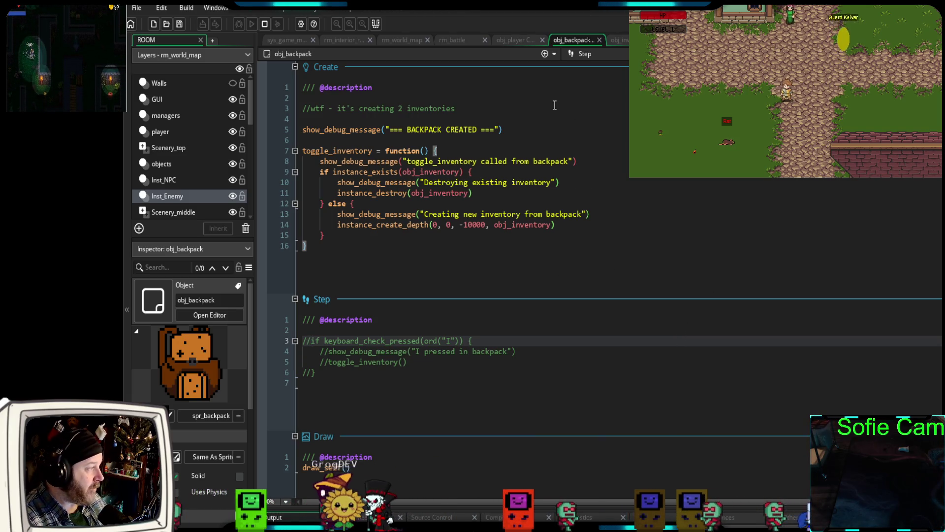
left_click(511, 42)
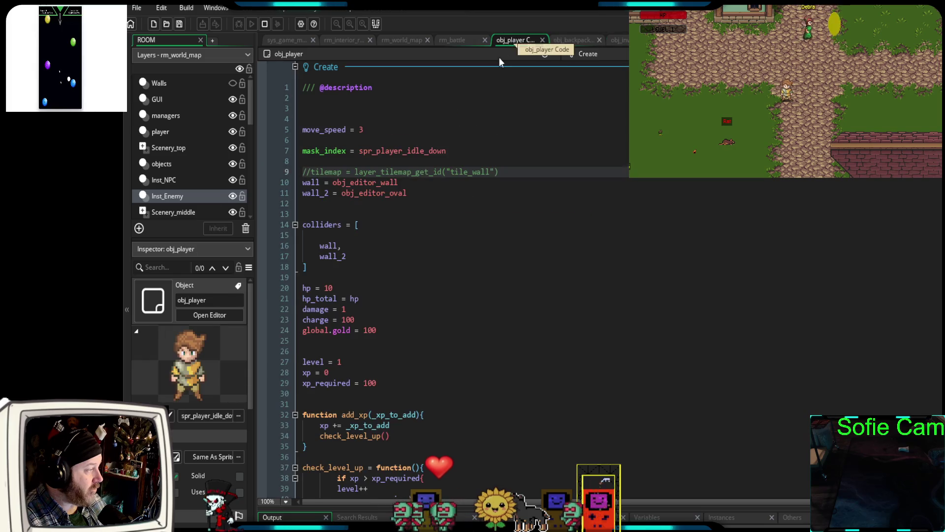
scroll(467, 148, "down", 15)
scroll(459, 157, "down", 20)
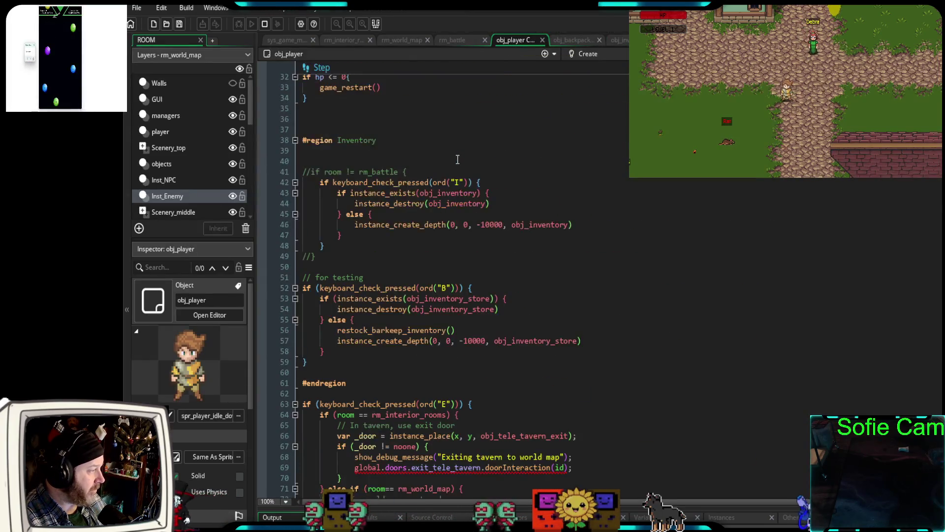
scroll(453, 161, "up", 6)
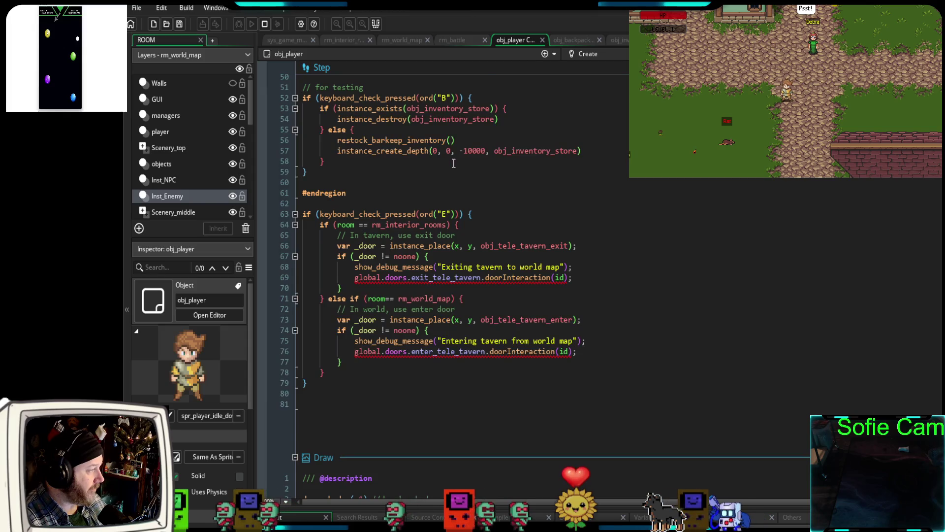
scroll(453, 162, "up", 4)
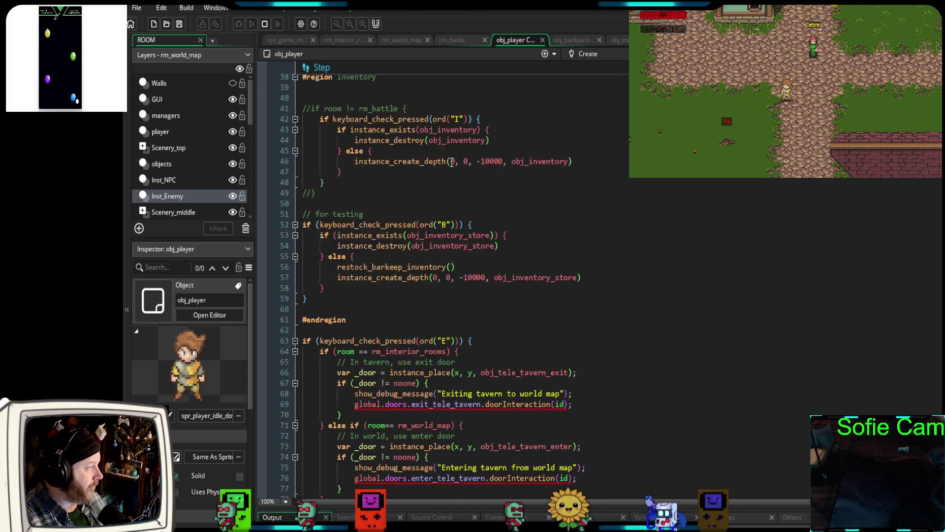
mouse_move(335, 261)
left_mouse_down()
mouse_move(306, 183)
mouse_move(281, 172)
left_mouse_up()
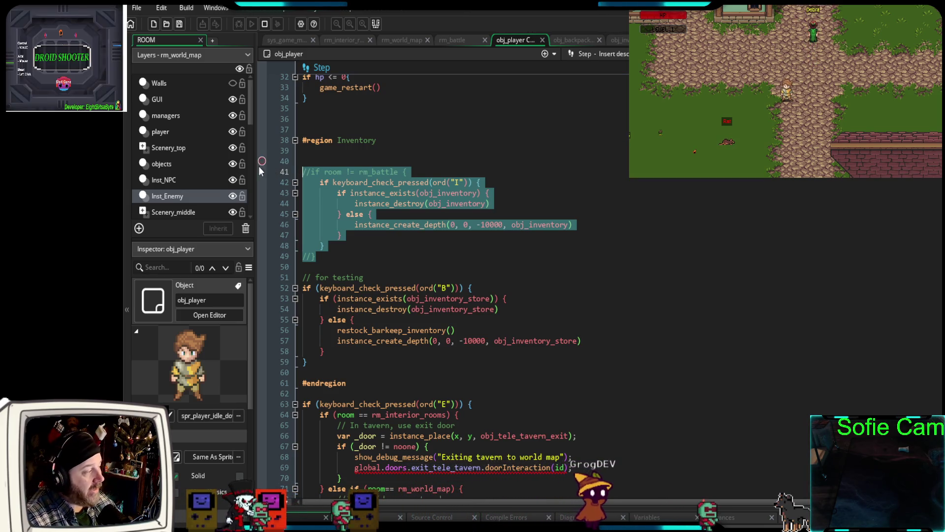
left_click(368, 247)
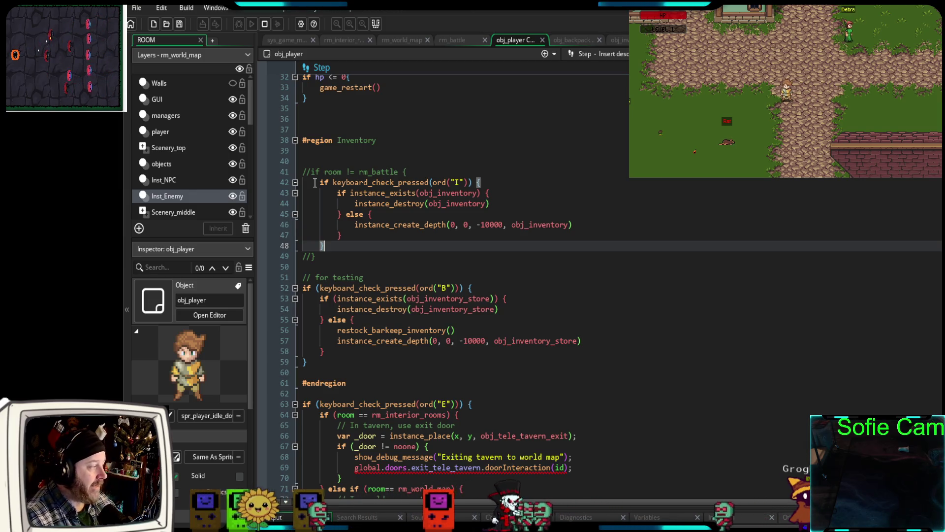
mouse_move(325, 246)
left_mouse_down()
mouse_move(291, 172)
mouse_move(284, 185)
left_mouse_up()
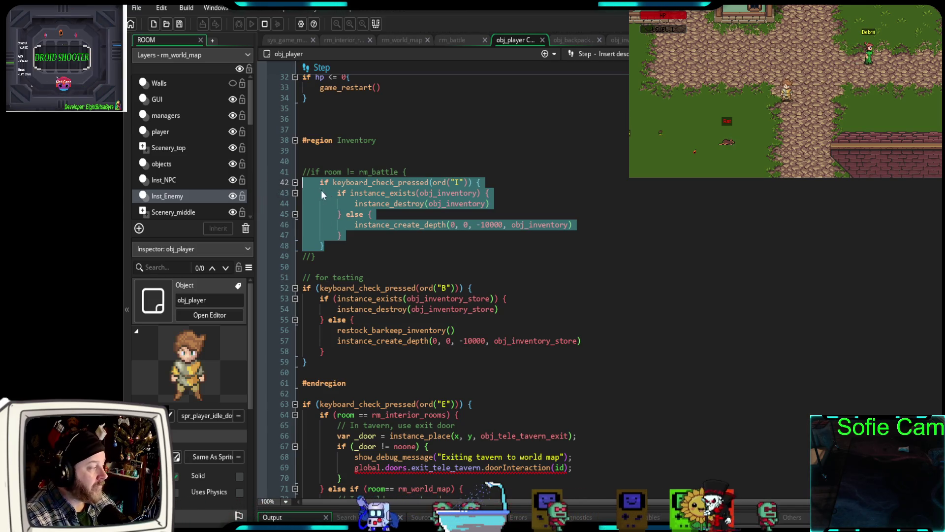
left_click_drag(419, 171, 302, 170)
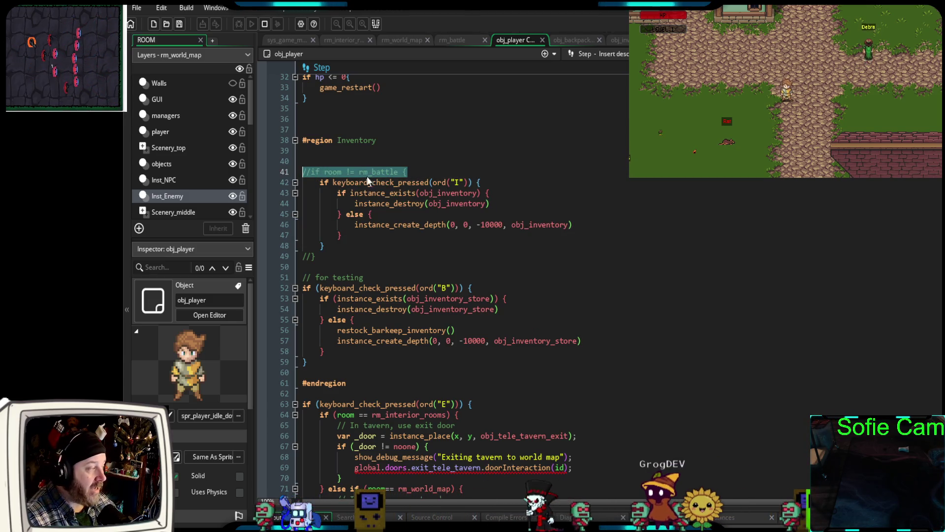
mouse_move(338, 182)
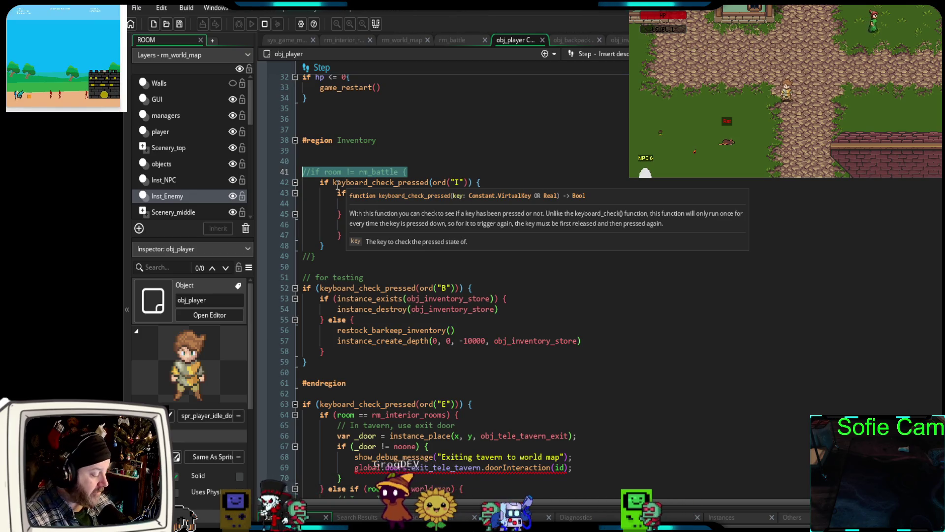
left_click(574, 43)
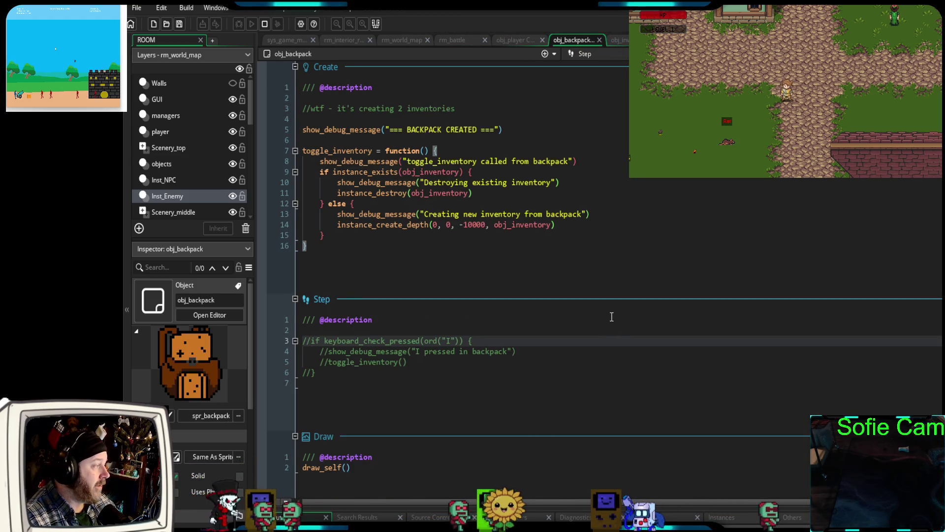
Review obj_backpack's Left Pressed debug/toggle lines and its commented-out Step event code
scroll(611, 317, "down", 4)
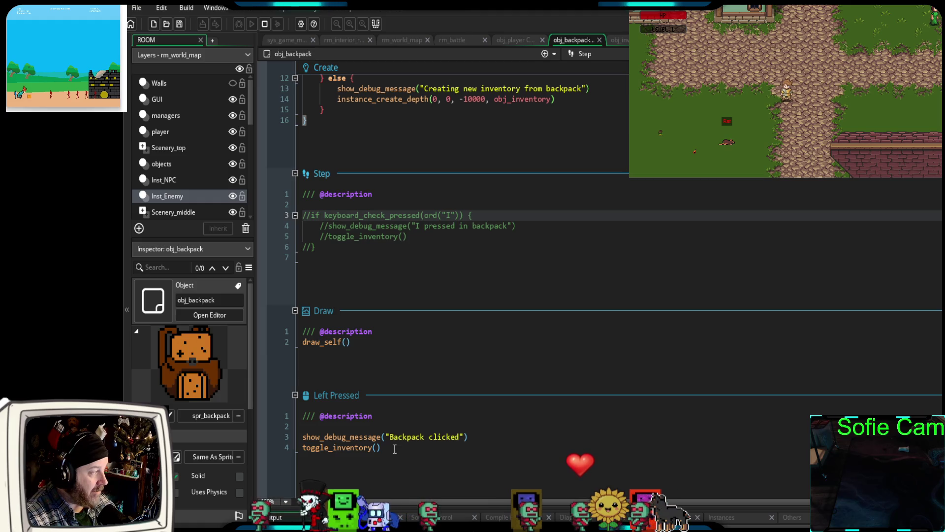
scroll(393, 427, "up", 2)
scroll(392, 426, "down", 2)
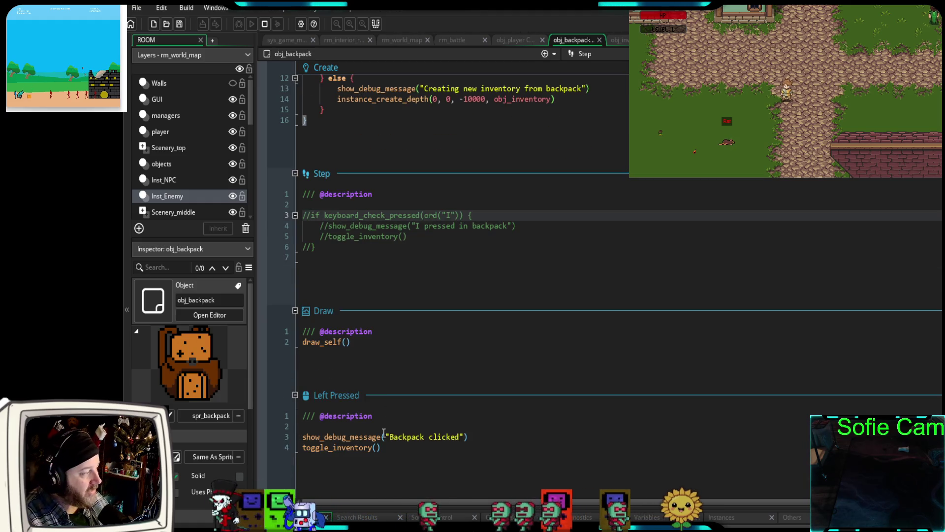
left_click_drag(396, 448, 301, 436)
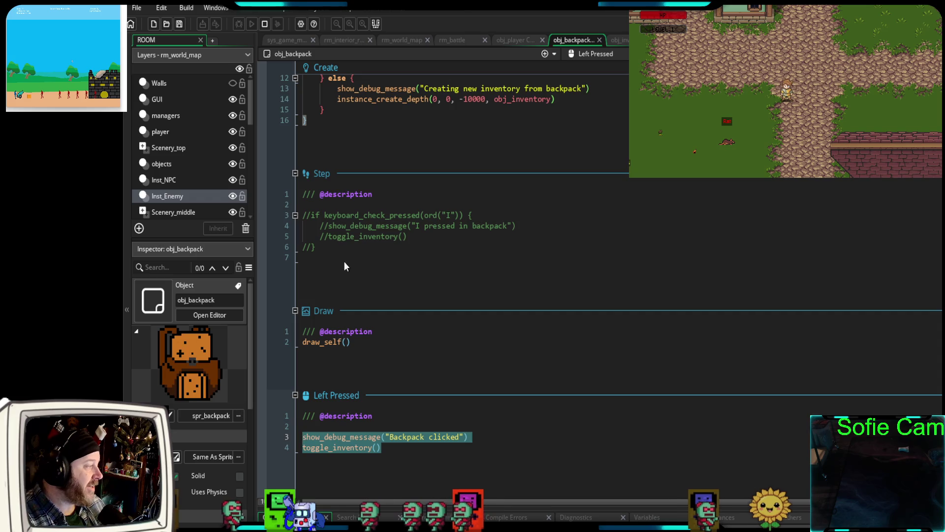
left_click_drag(318, 248, 282, 218)
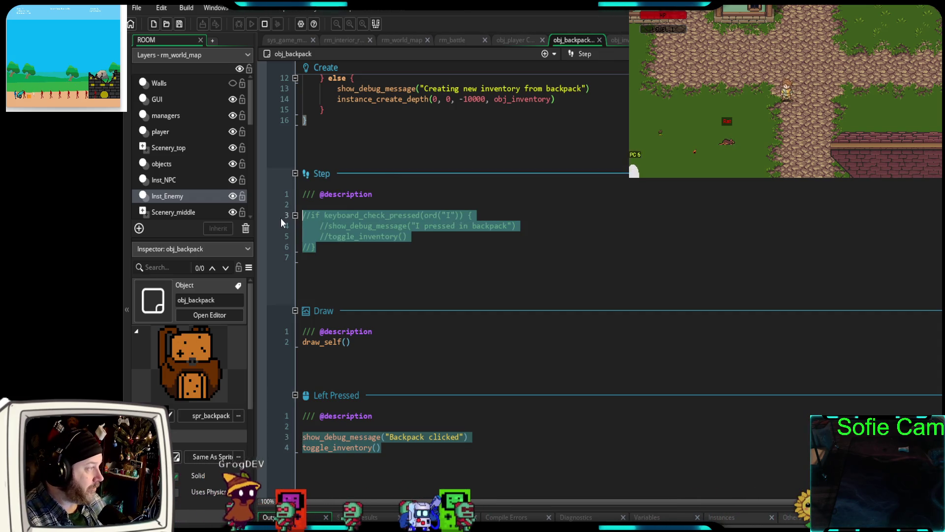
scroll(399, 355, "up", 4)
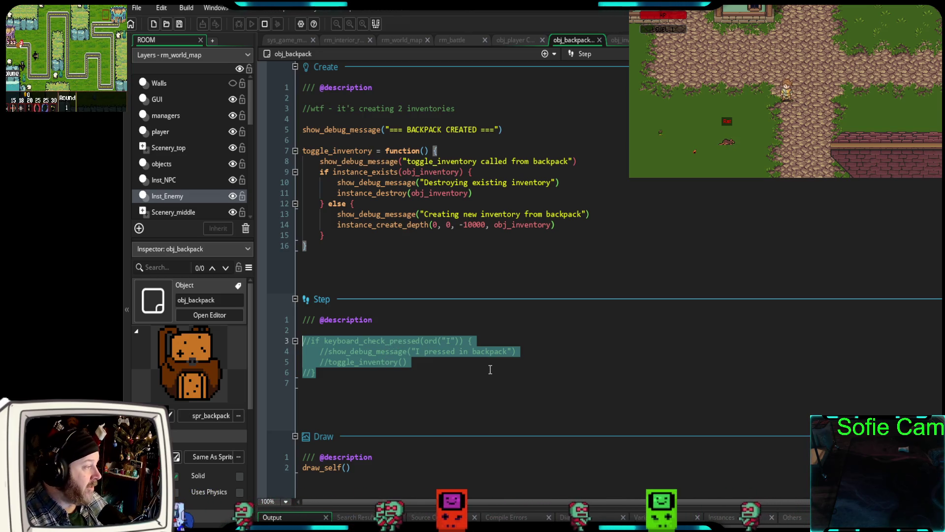
Inspect toggle_inventory in Create, highlighting its instance_destroy and instance_create_depth lines
left_click(472, 266)
scroll(471, 276, "down", 2)
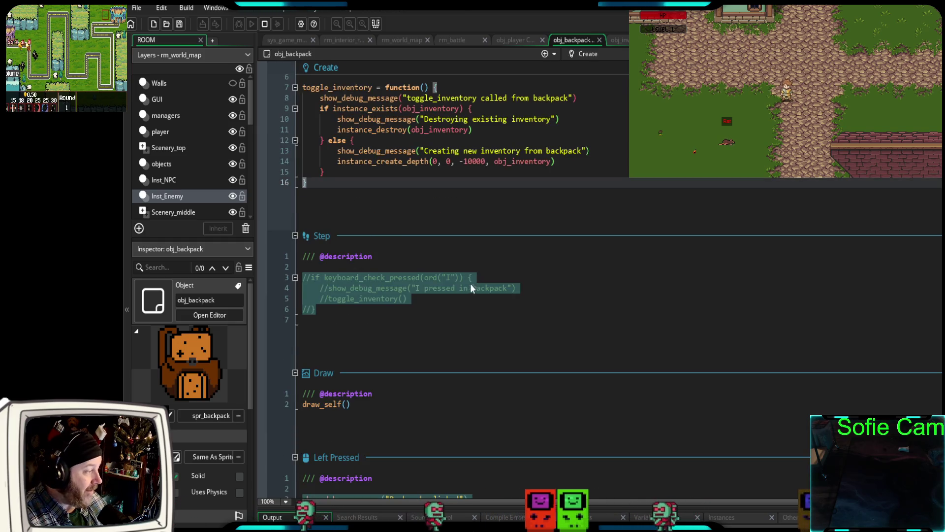
scroll(466, 294, "up", 2)
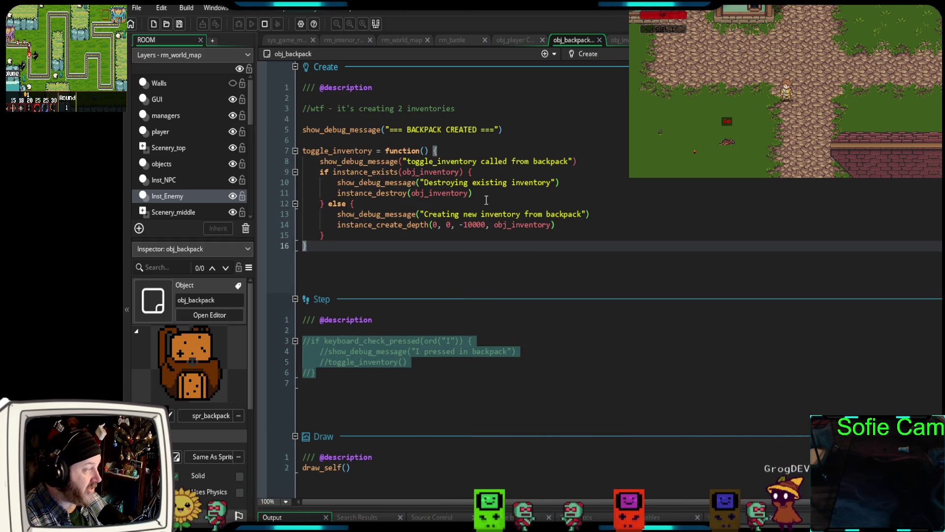
left_click_drag(510, 171, 349, 166)
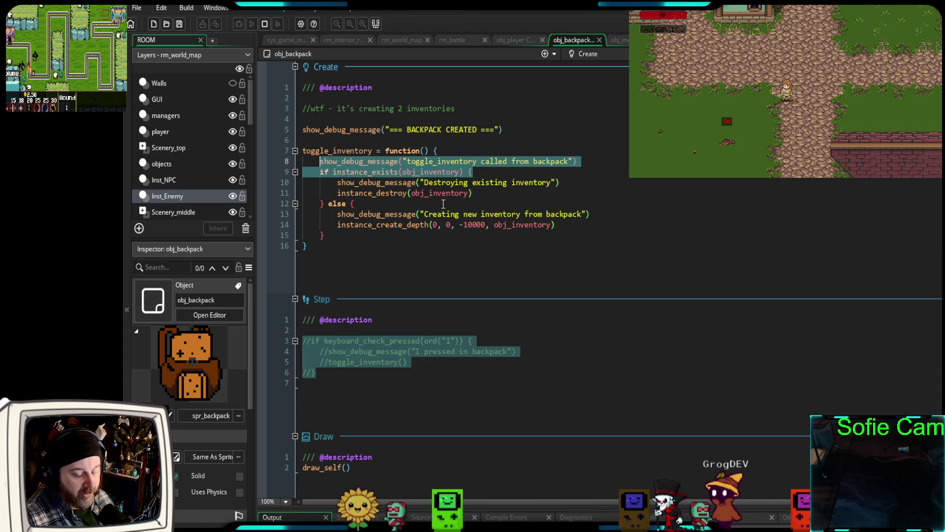
left_click(482, 173)
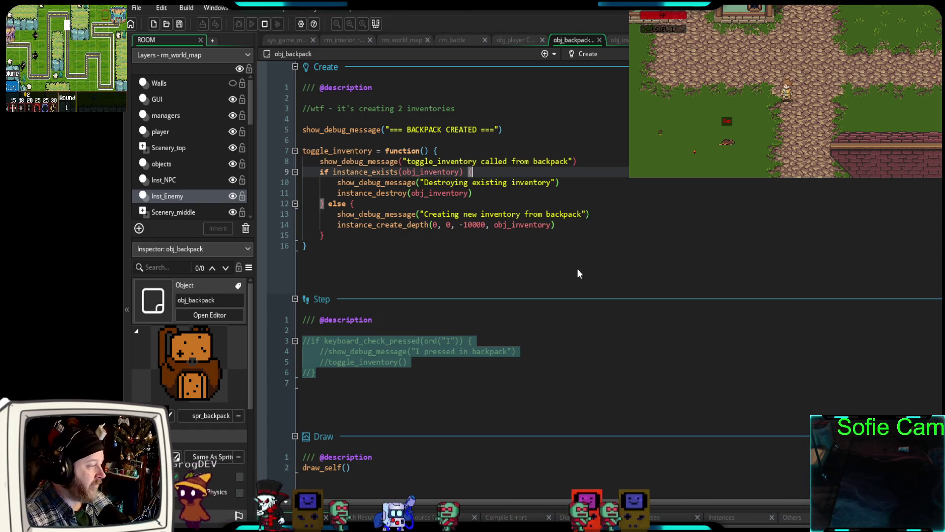
left_click_drag(479, 193, 306, 195)
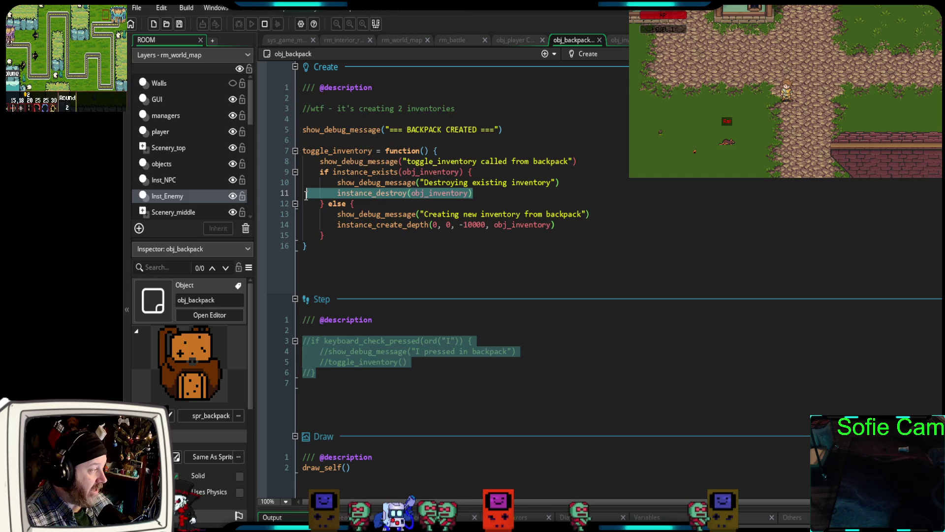
left_click_drag(557, 224, 344, 225)
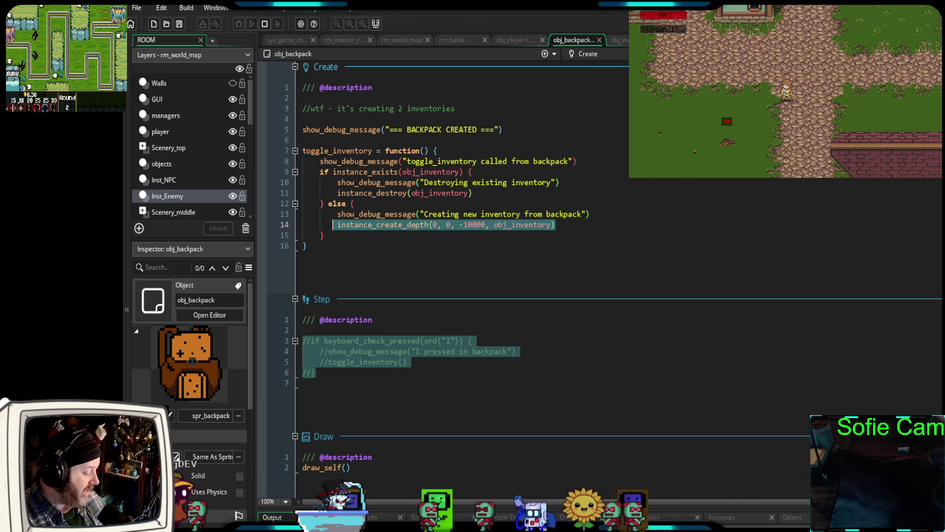
type("battle")
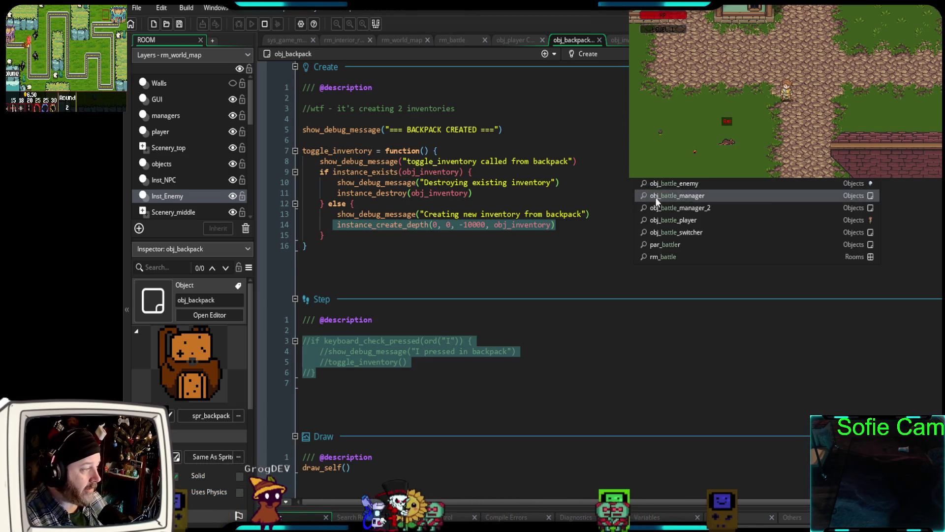
Open obj_battle_player's Create event and select the line that creates obj_backpack at depth -500
left_click(659, 220)
left_click_drag(654, 270, 290, 265)
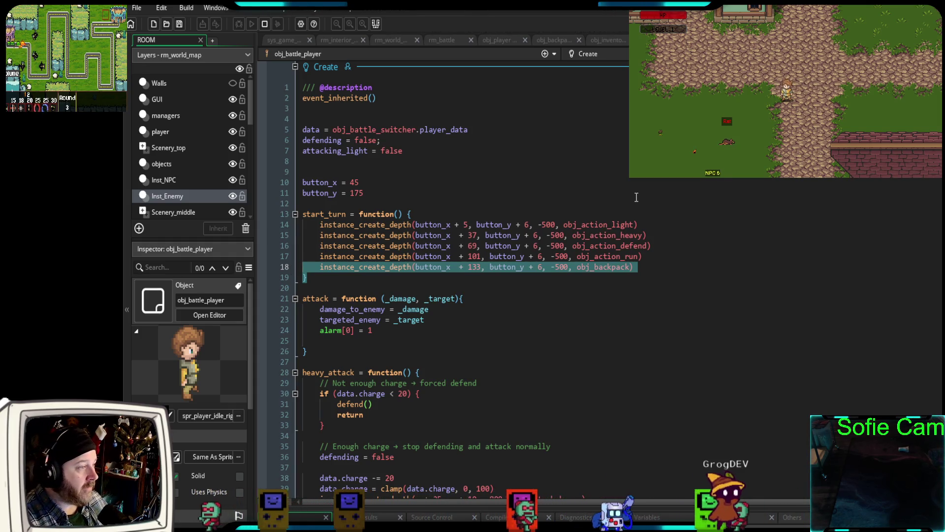
left_click(601, 39)
scroll(629, 216, "down", 20)
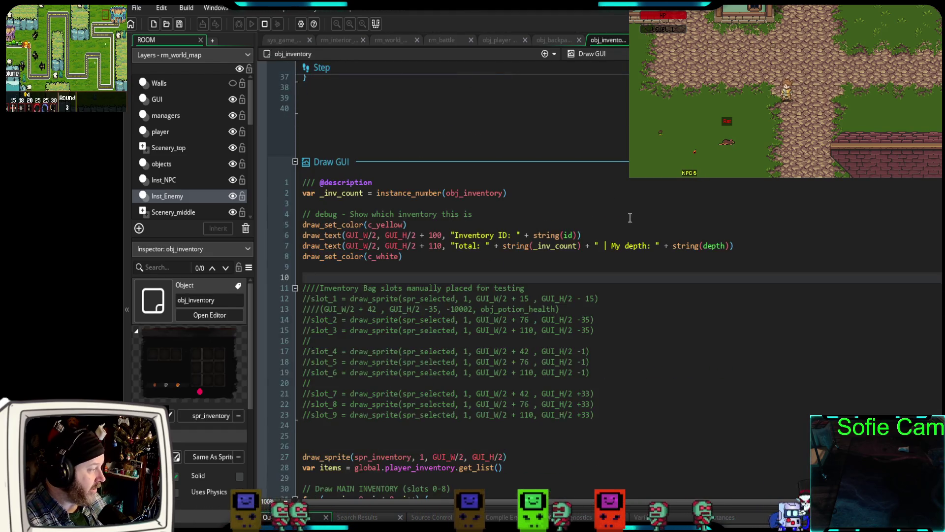
scroll(706, 289, "up", 2)
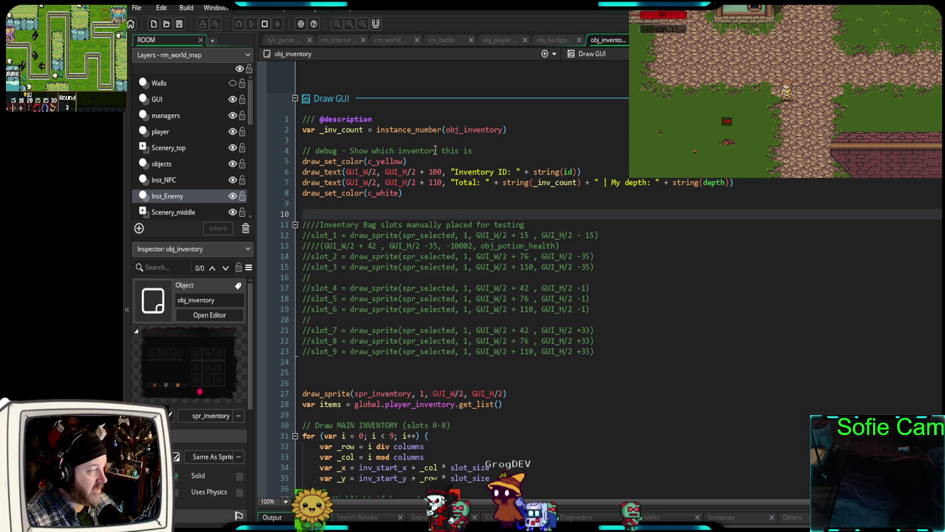
left_click_drag(414, 193, 266, 151)
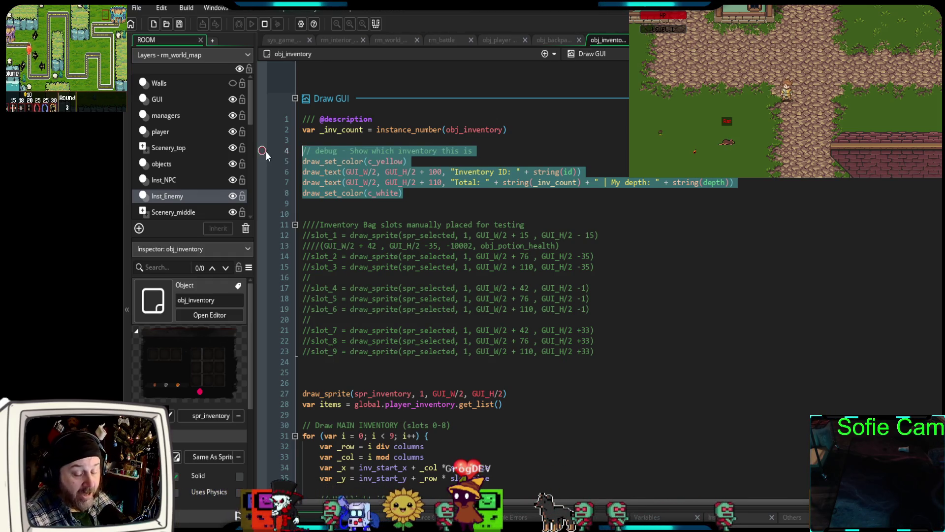
scroll(453, 357, "down", 6)
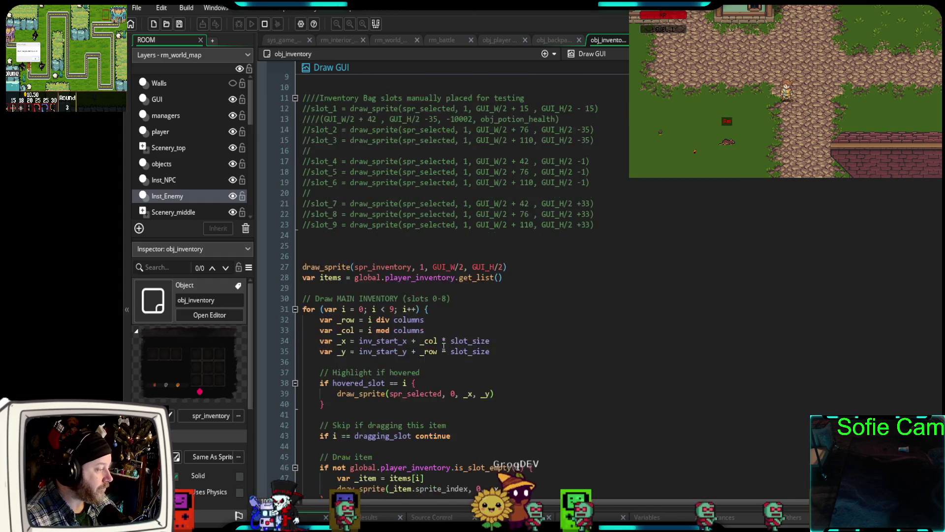
scroll(449, 349, "down", 2)
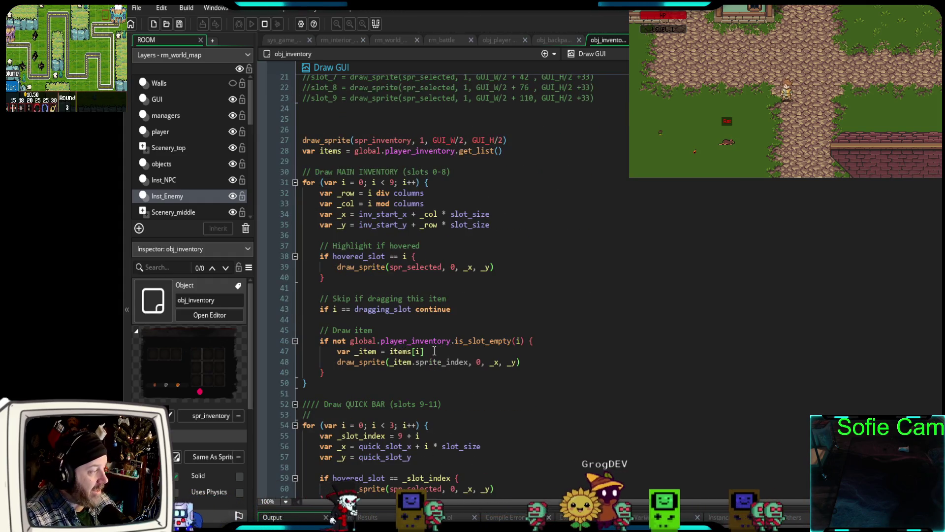
mouse_move(535, 373)
left_mouse_down()
mouse_move(303, 227)
mouse_move(281, 166)
left_mouse_up()
scroll(534, 335, "down", 4)
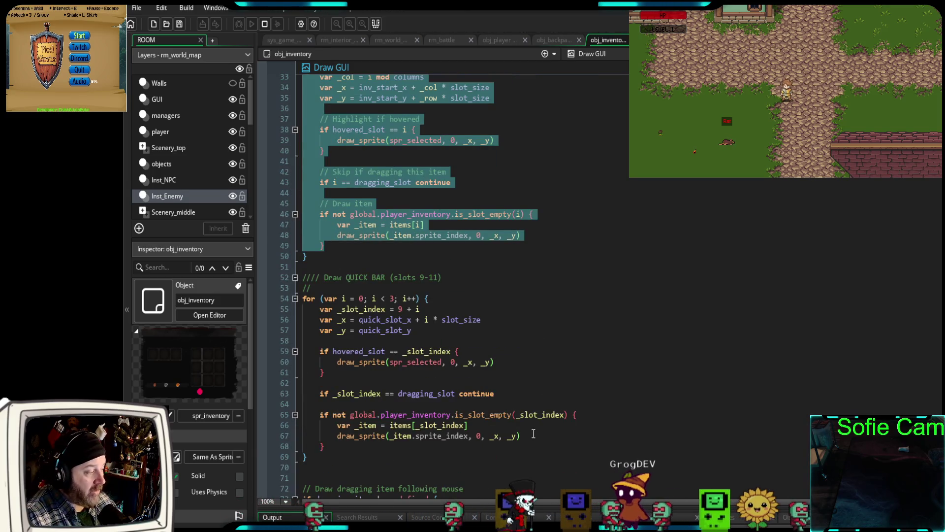
left_click_drag(537, 443, 262, 278)
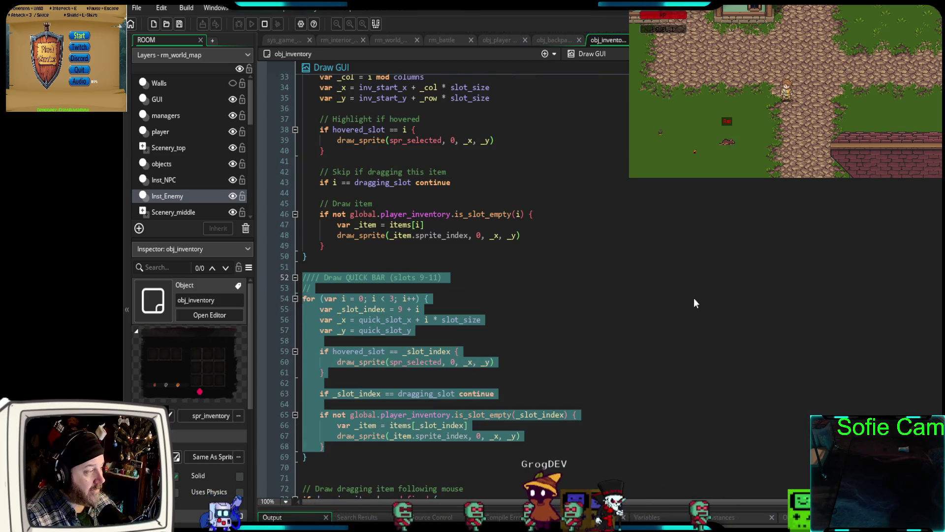
scroll(689, 295, "down", 4)
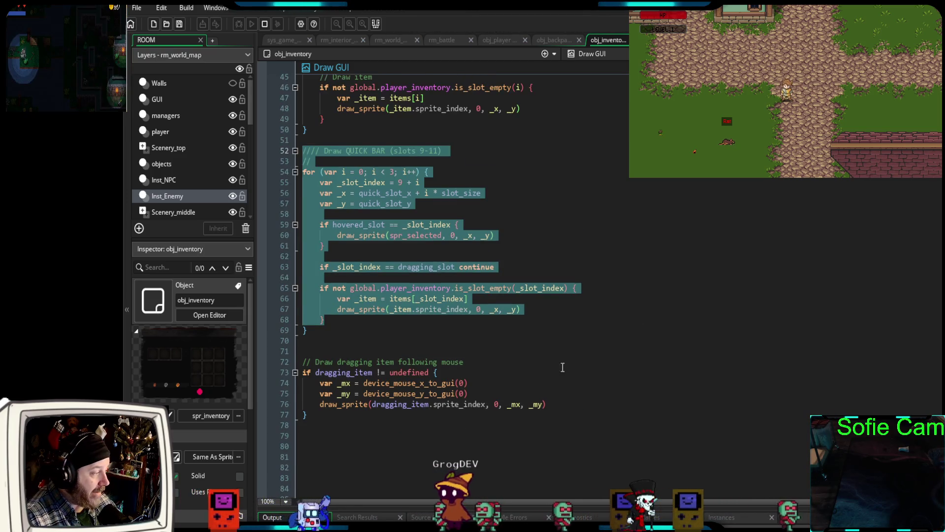
left_click_drag(565, 408, 321, 351)
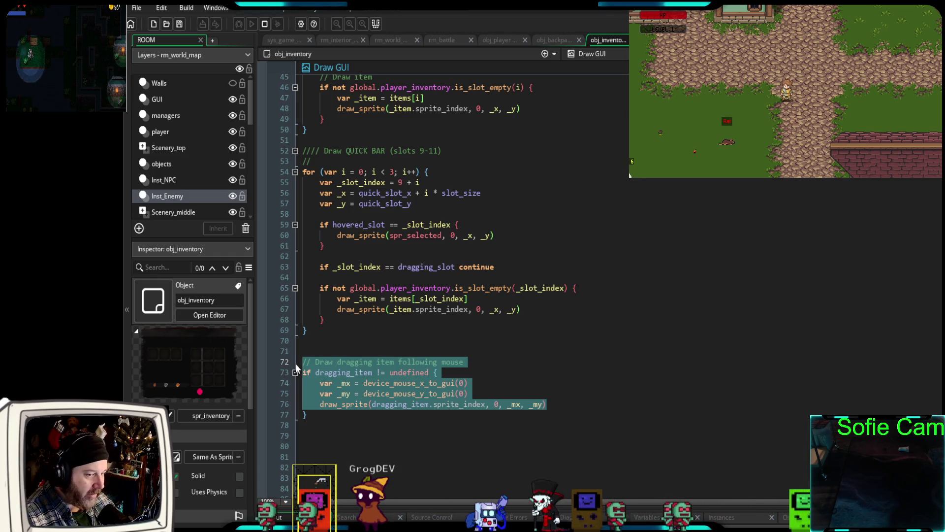
scroll(453, 340, "up", 4)
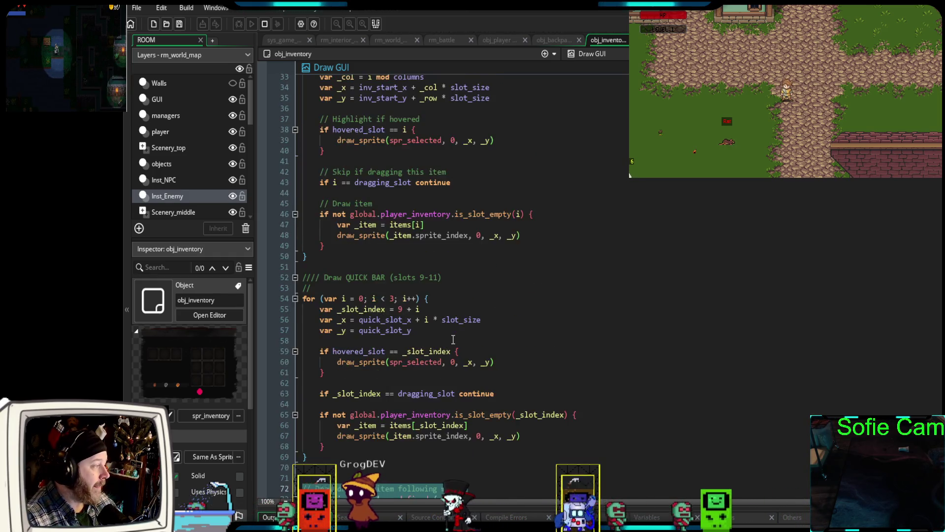
scroll(453, 340, "up", 4)
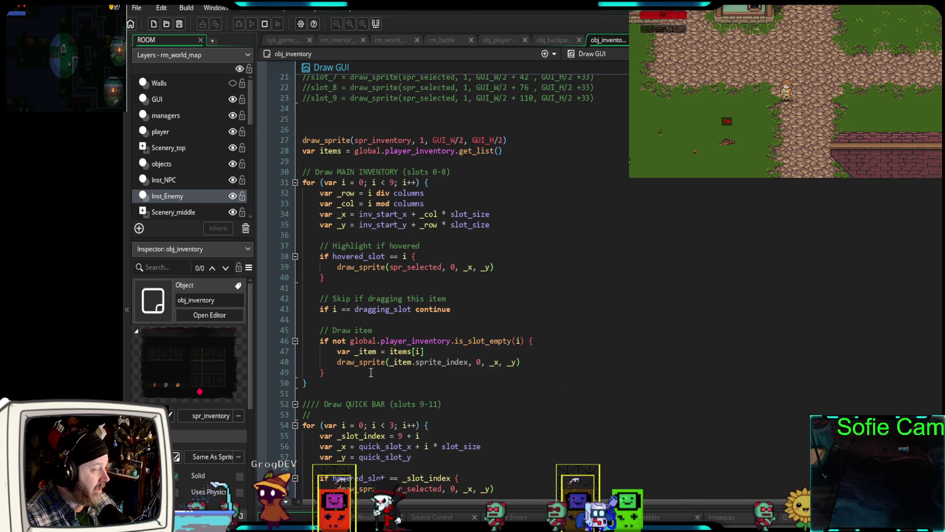
left_click_drag(307, 383, 282, 172)
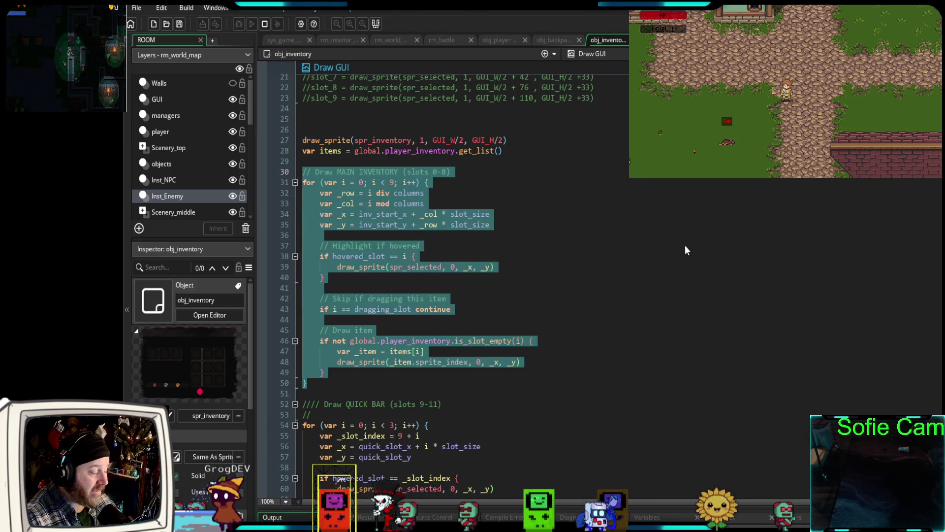
left_click(671, 253)
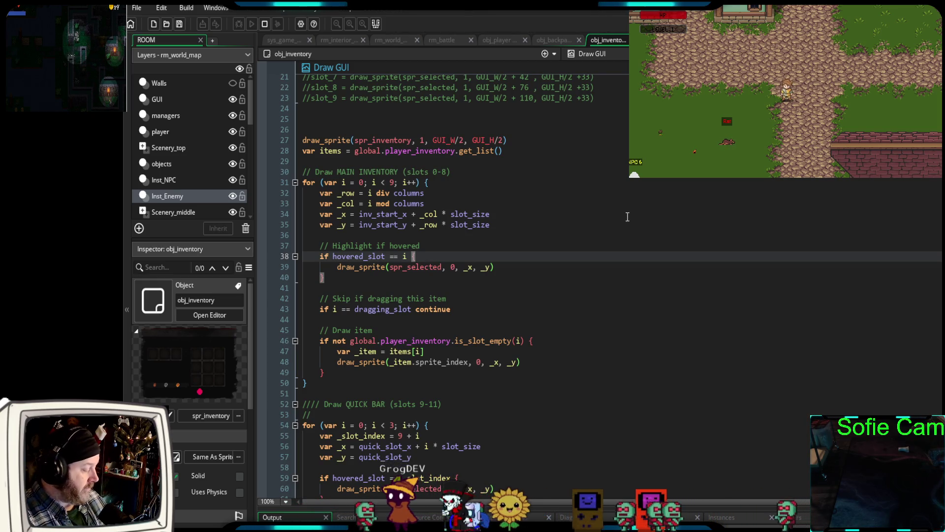
Jump to obj_battle_manager_2 with Ctrl+T and scroll through its Create, Step and Alarm events
key("ctrl+t")
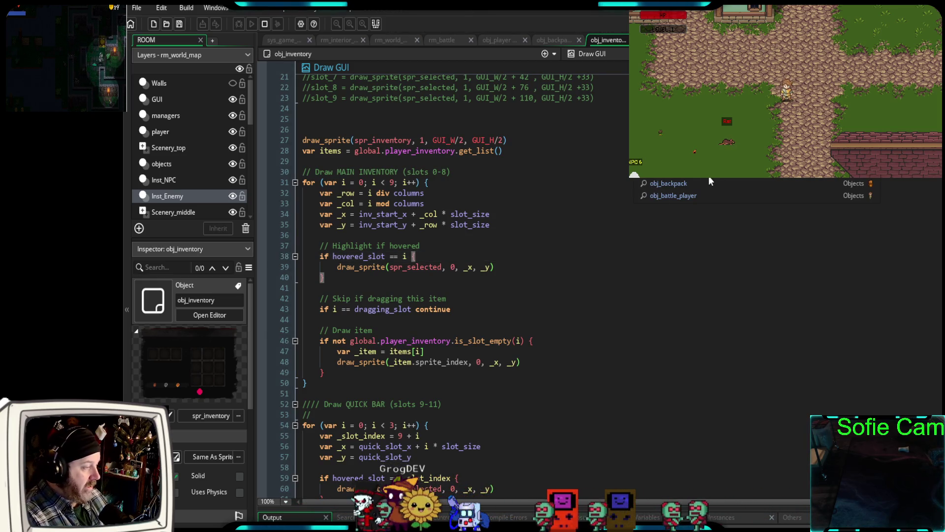
key("BackSpace")
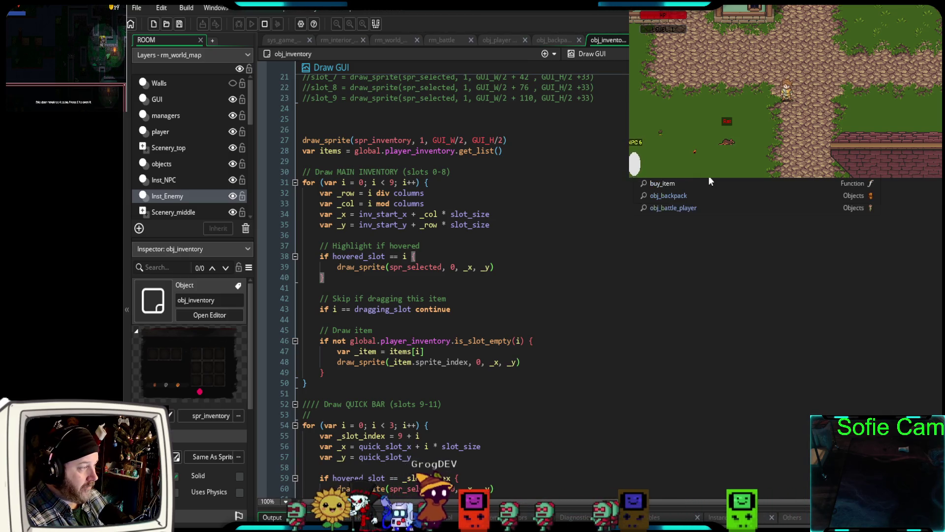
type("t")
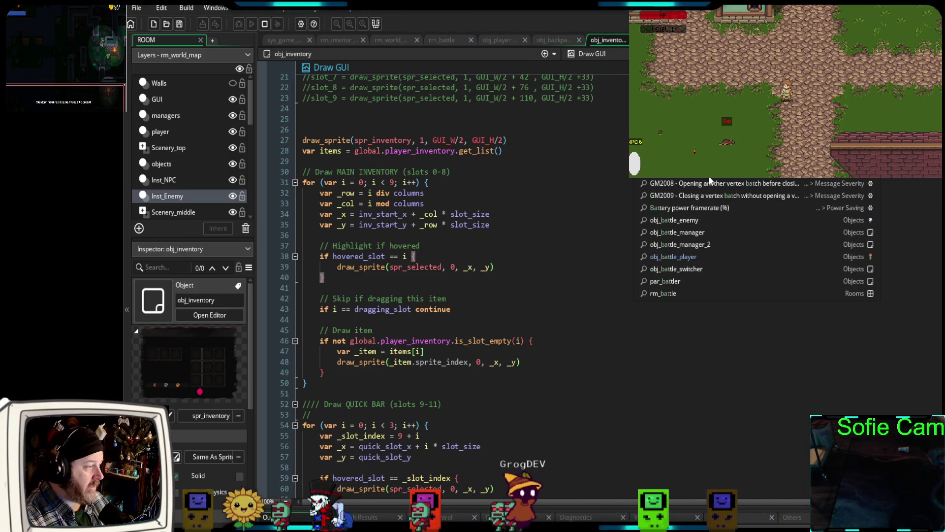
left_click(653, 244)
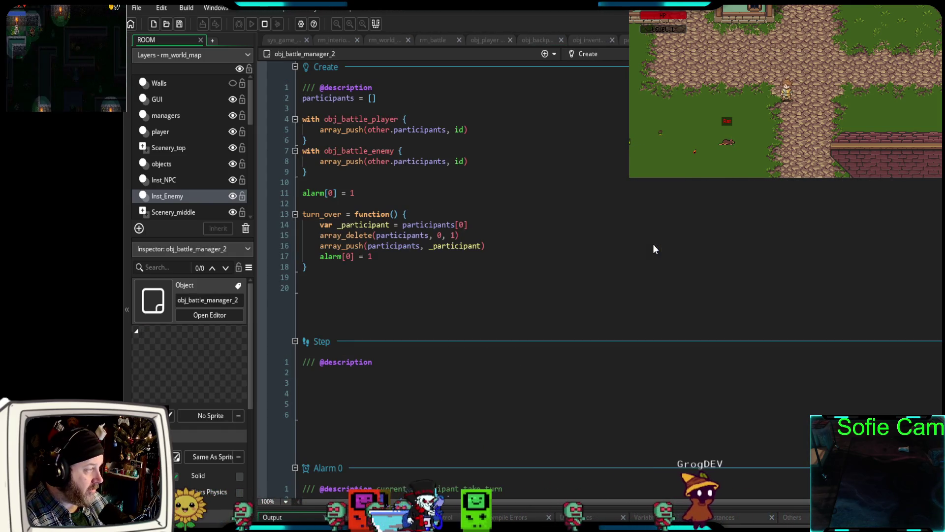
scroll(655, 245, "down", 2)
scroll(655, 244, "up", 1)
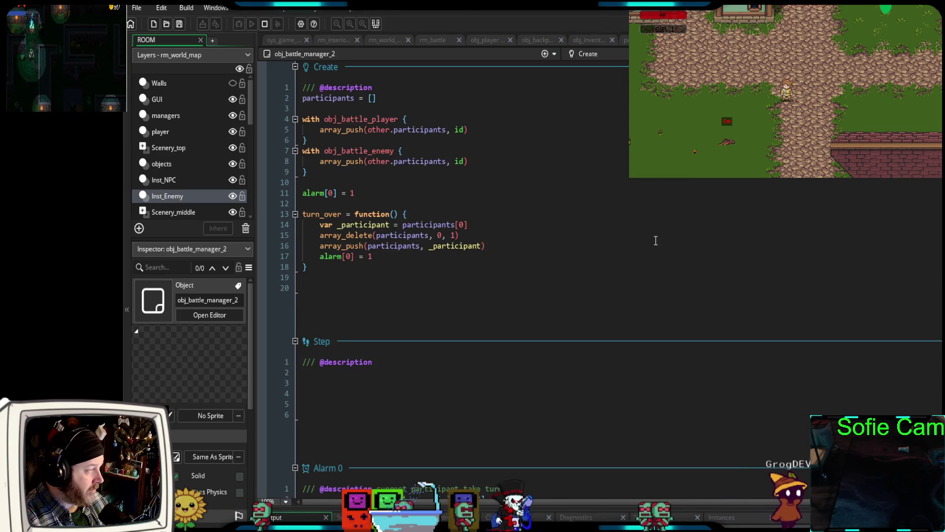
scroll(655, 244, "down", 1)
scroll(654, 241, "down", 6)
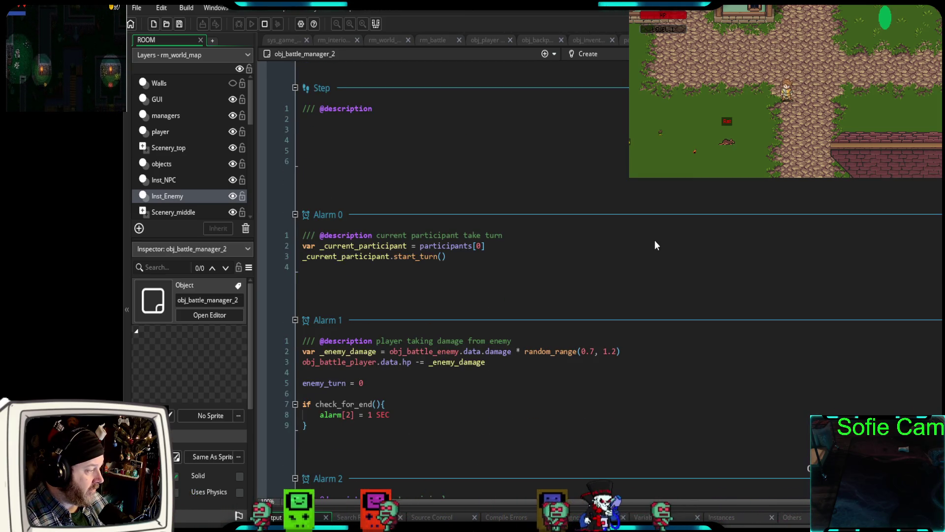
scroll(654, 241, "down", 2)
scroll(653, 240, "up", 8)
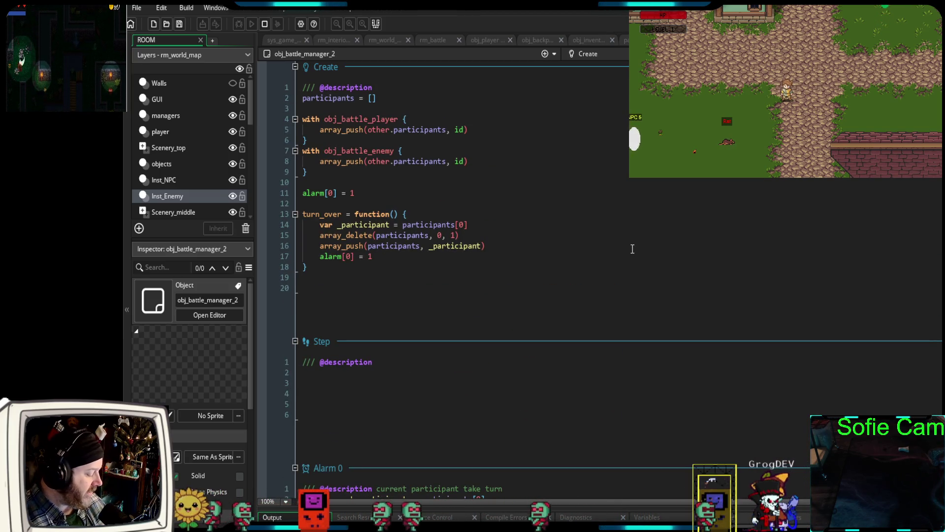
Peek at obj_battle_player with Ctrl+Tab, then return to obj_inventory's Draw GUI code
key("ctrl+t")
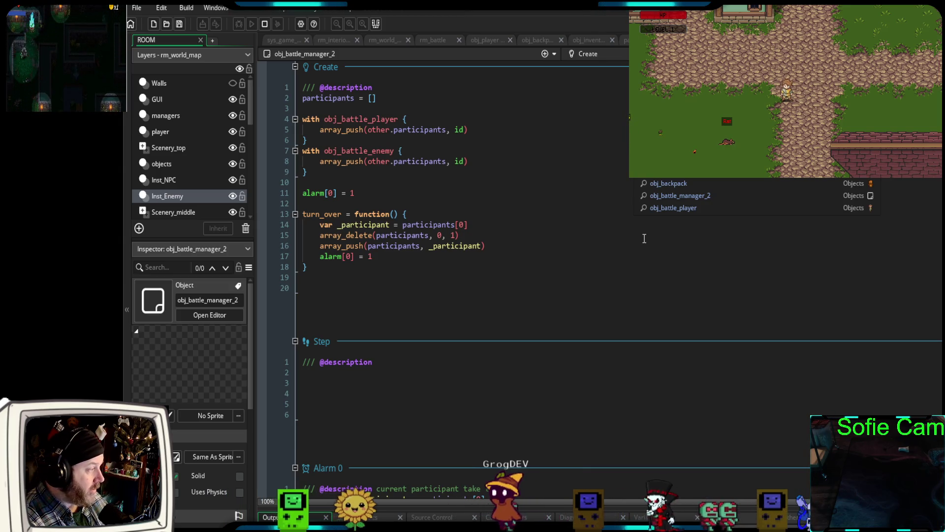
left_click(616, 264)
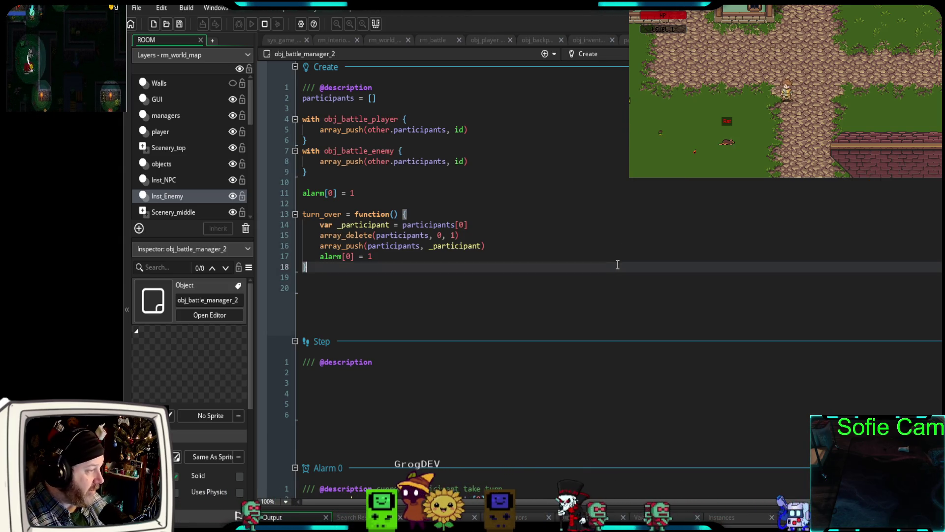
scroll(606, 253, "down", 5)
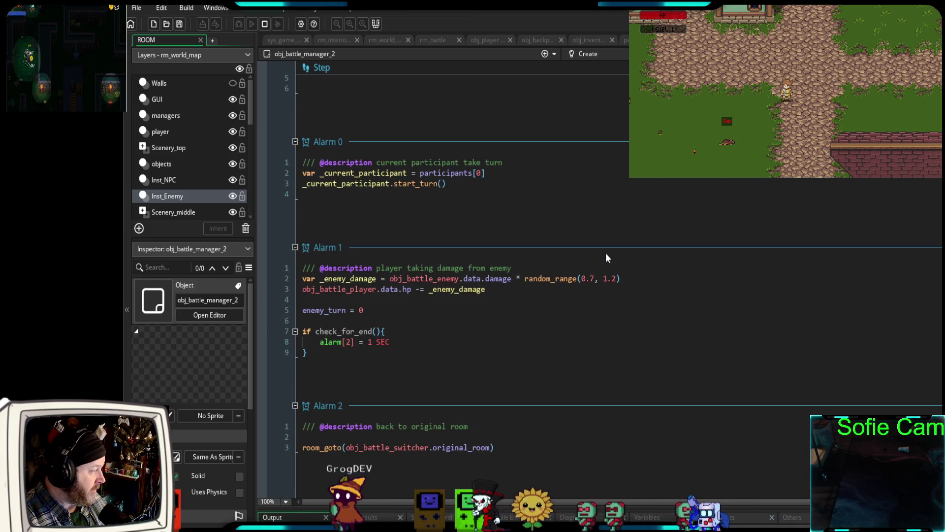
scroll(605, 253, "up", 8)
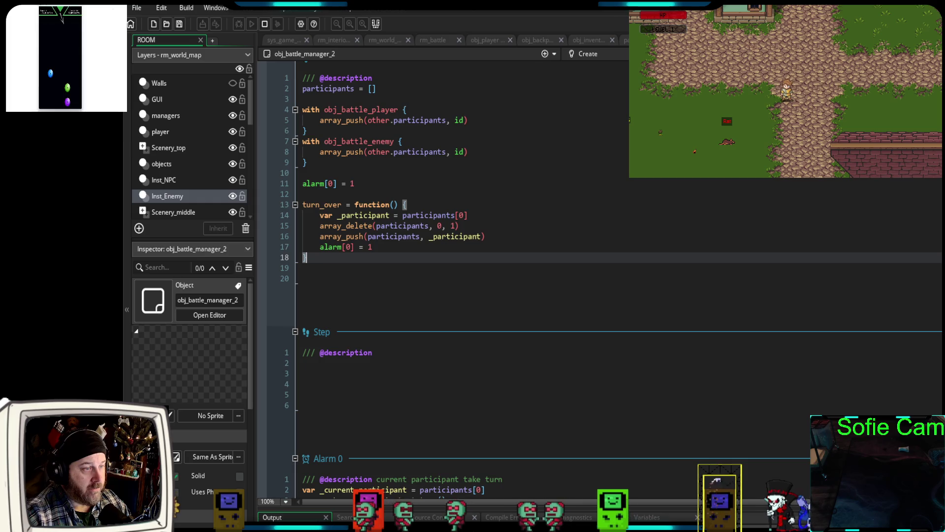
key("ctrl+Tab")
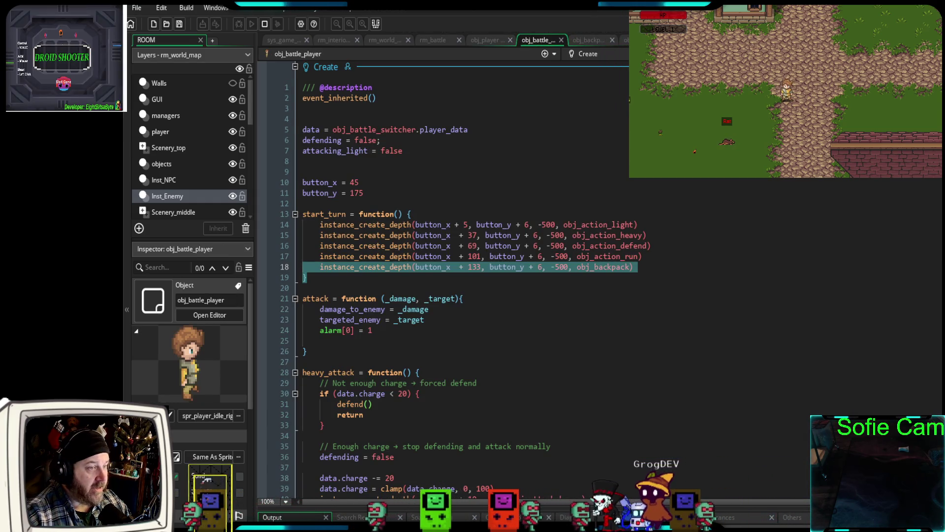
key("ctrl+Tab")
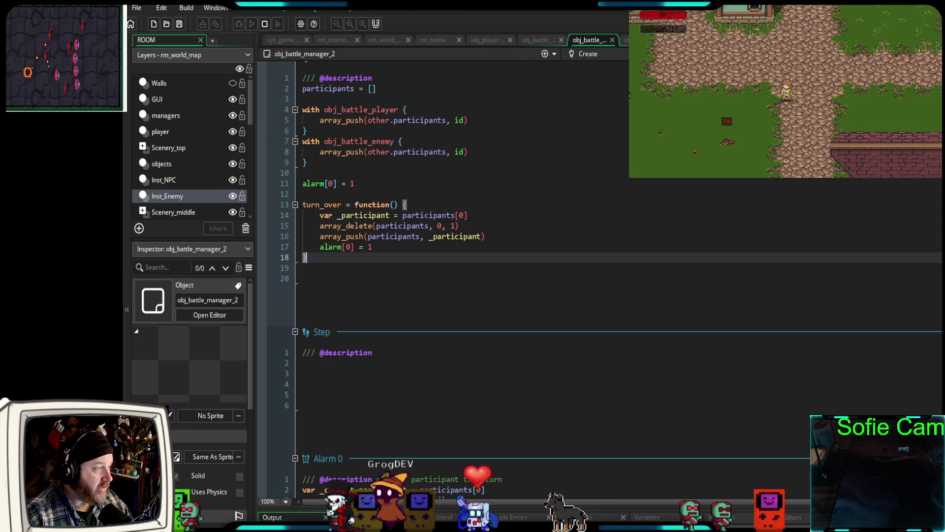
left_click(626, 39)
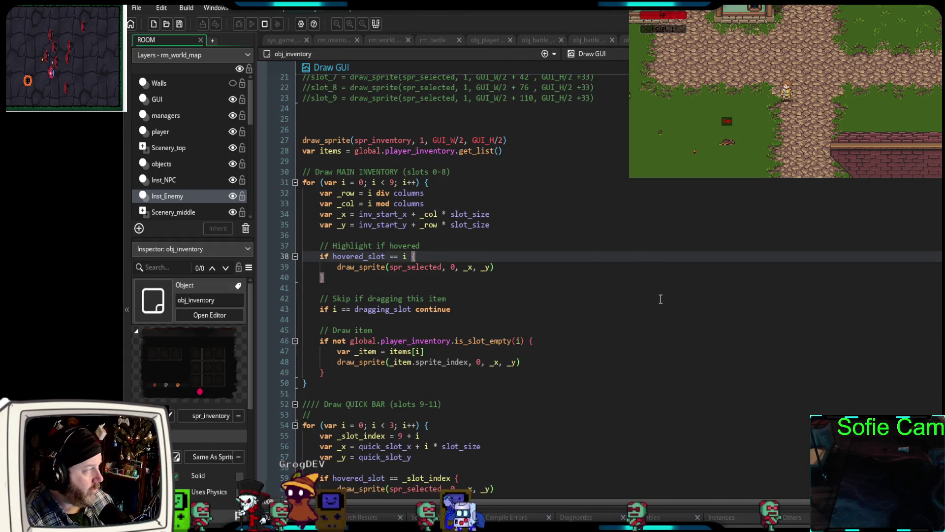
Select obj_inventory's Draw GUI code from the QUICK BAR comment on line 52 to the end
scroll(646, 293, "up", 2)
scroll(644, 288, "down", 10)
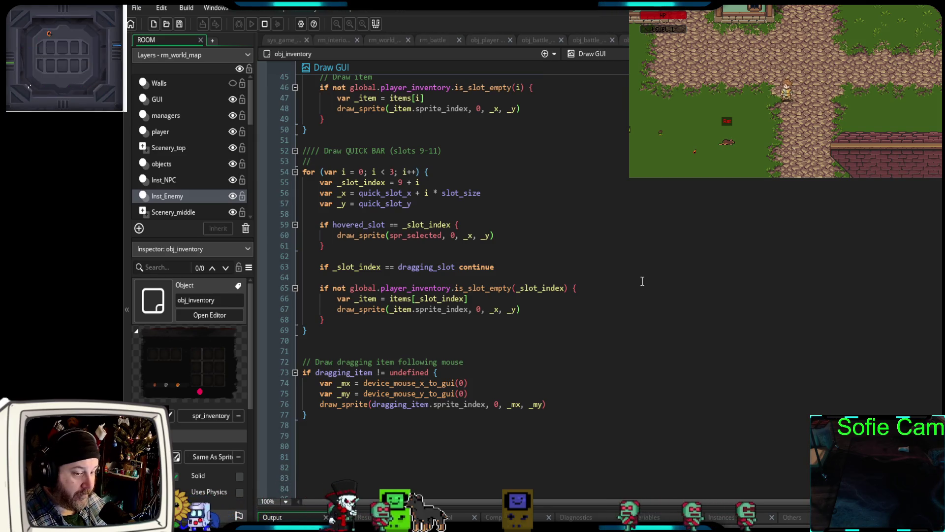
scroll(640, 280, "up", 4)
left_click(618, 297)
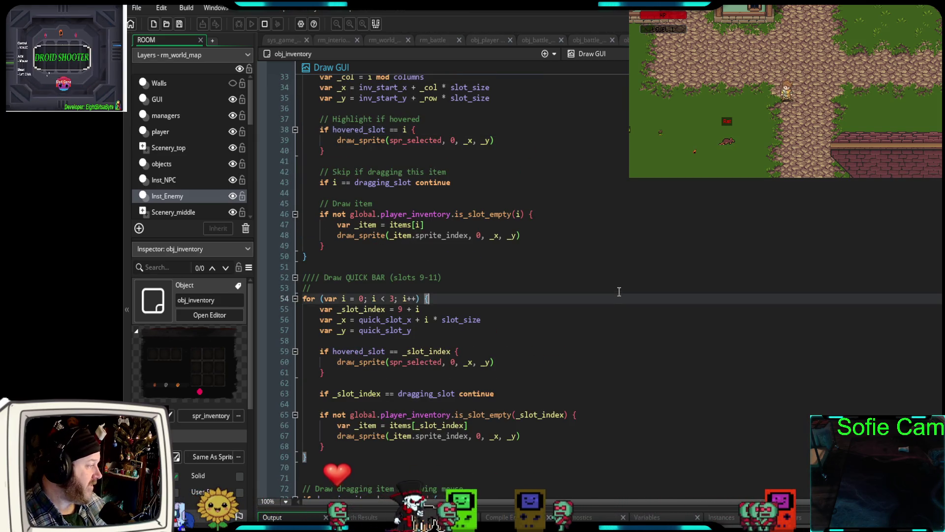
left_click(591, 277)
key("Home")
key("ctrl+shift+End")
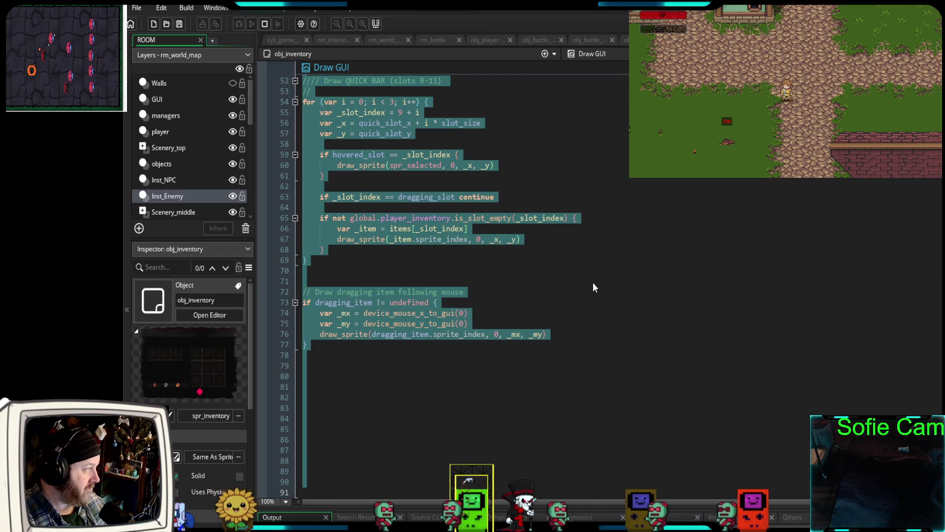
scroll(590, 286, "up", 12)
left_click(581, 283)
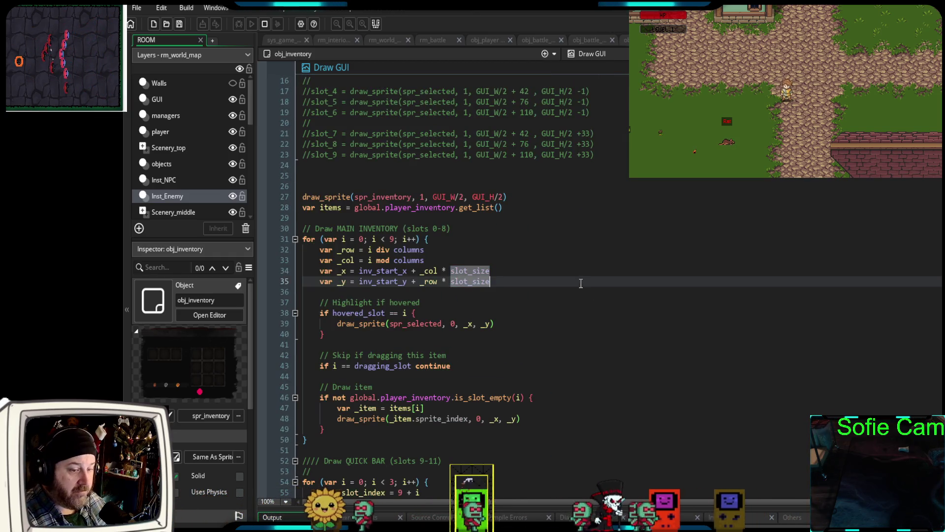
Comment out the quick-bar slots 9–11 loop and dragged-item block, then stop the game
scroll(553, 249, "up", 4)
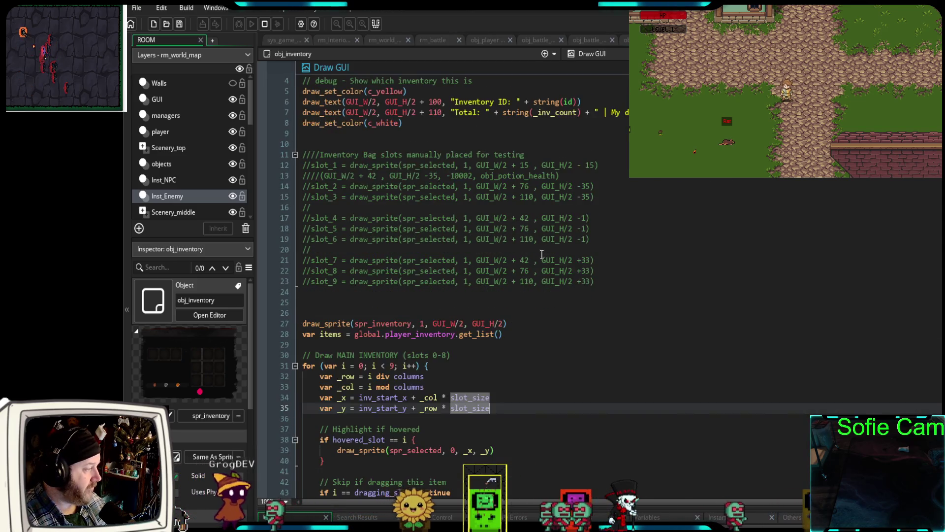
scroll(541, 254, "down", 4)
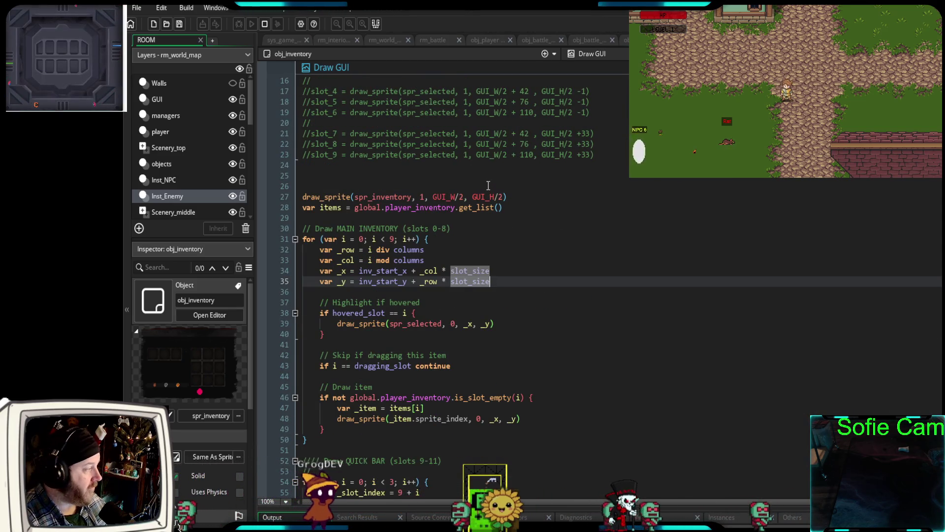
key("ctrl+a")
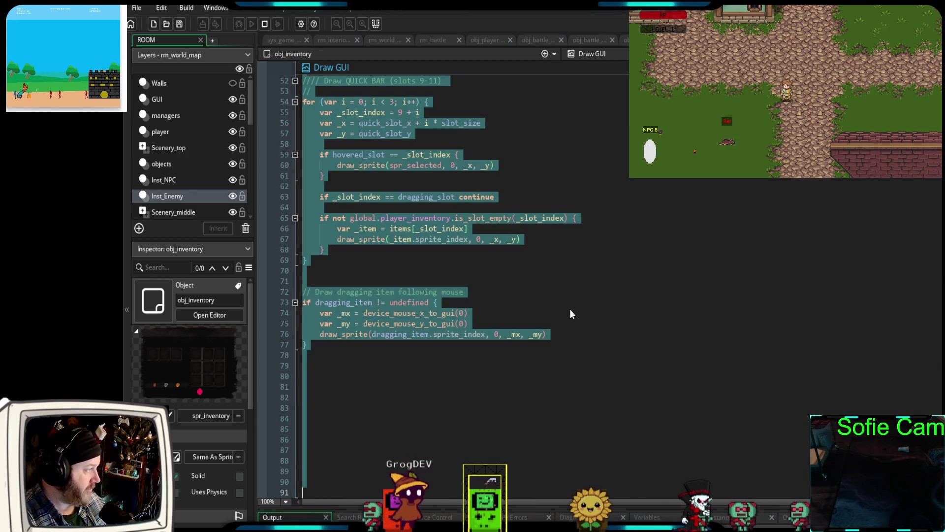
key("ctrl+k")
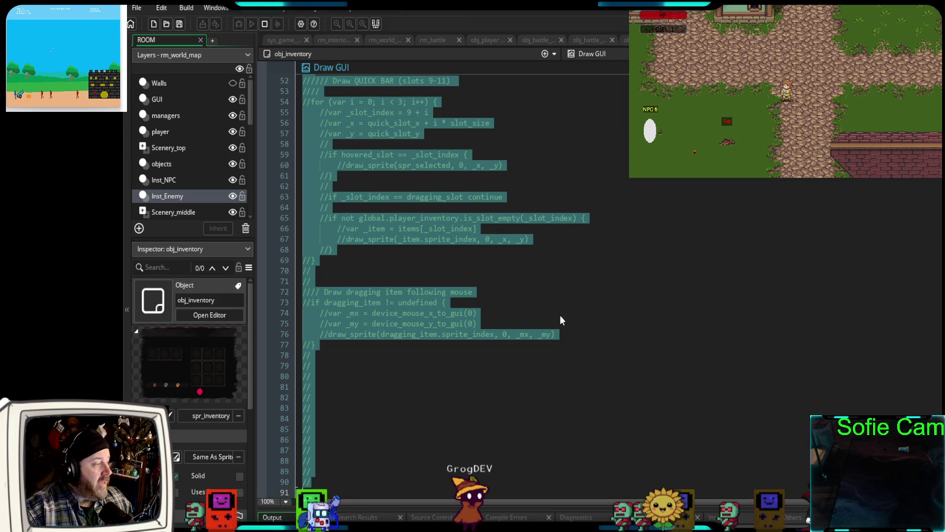
left_click(593, 314)
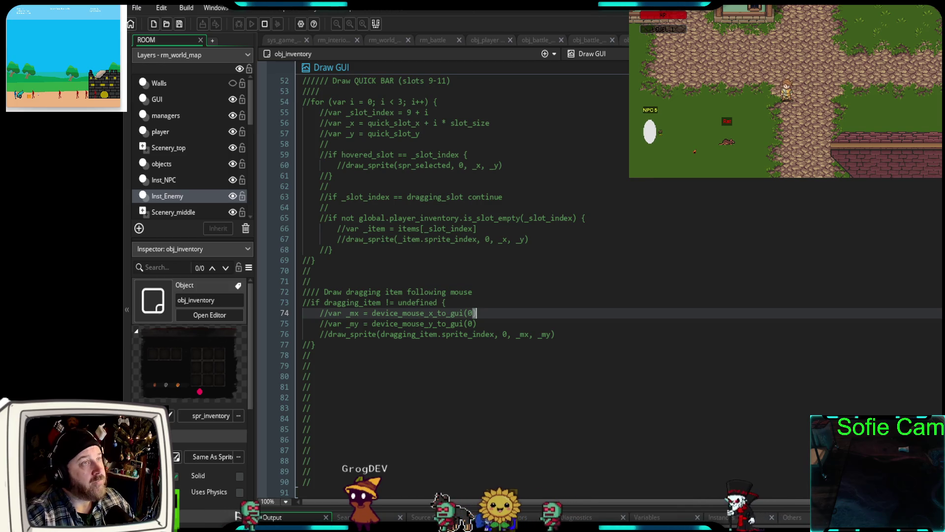
key("Escape")
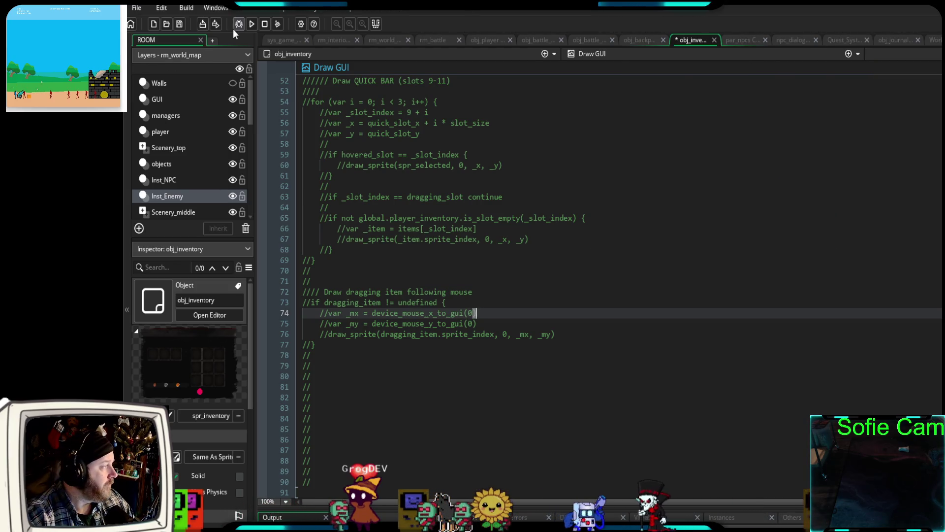
Debug-run the game, open the inventory panel in-game, then show obj_player's Step code
left_click(237, 26)
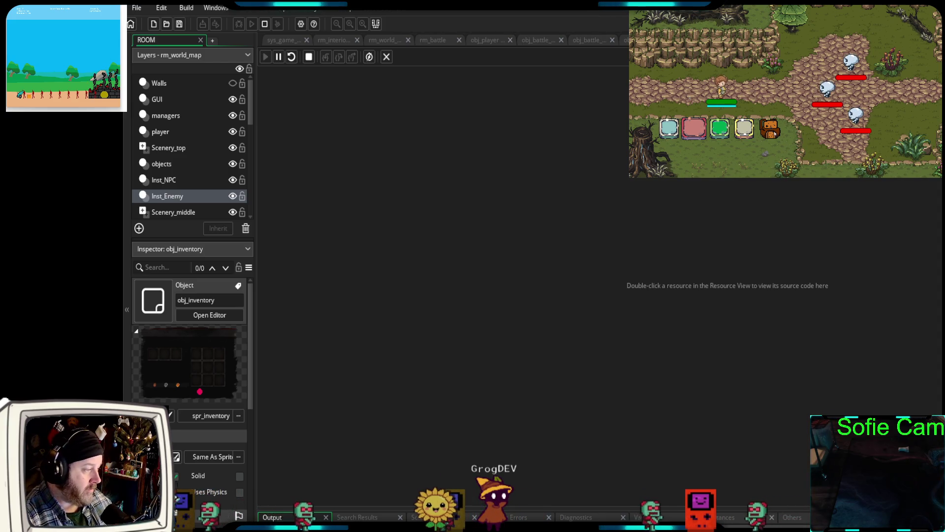
left_click(772, 132)
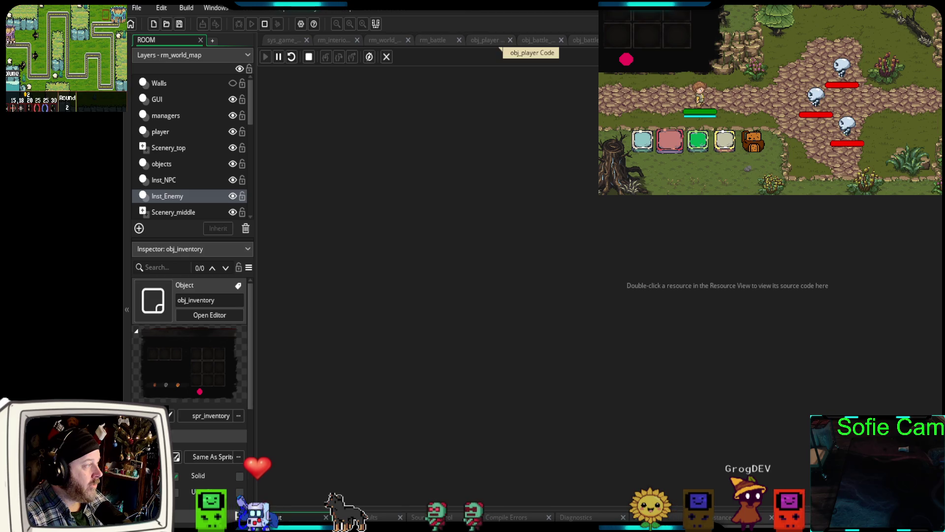
left_click(499, 44)
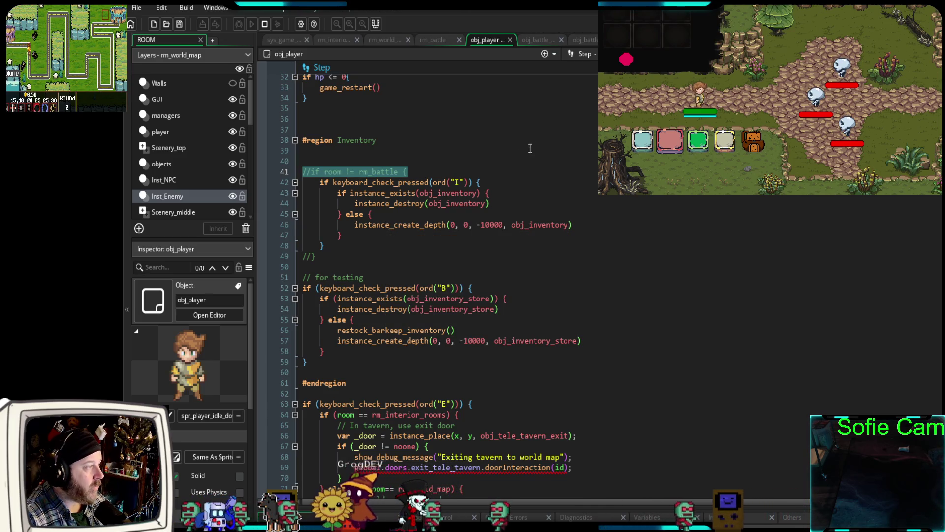
Switch to obj_backpack's Create code and locate the instance_create_depth call on line 14
key("ctrl+Tab")
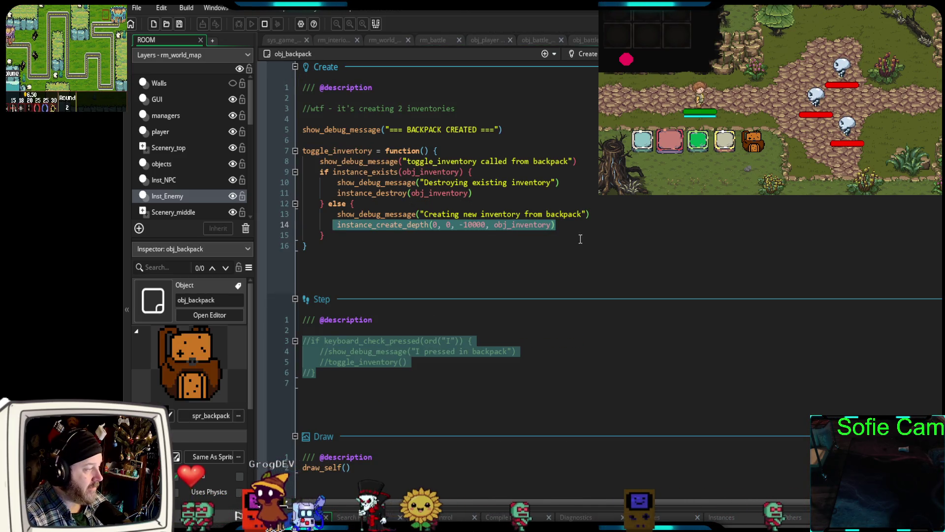
left_click(577, 235)
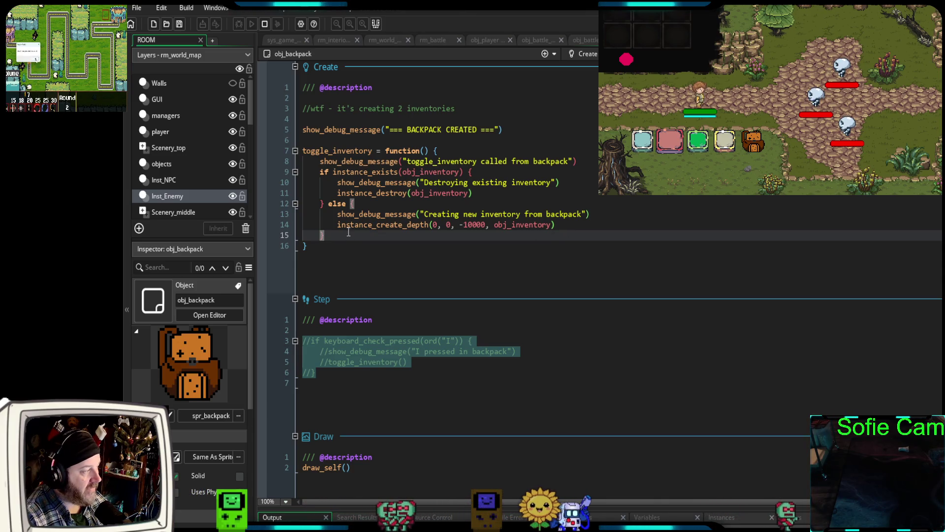
left_click_drag(338, 225, 557, 224)
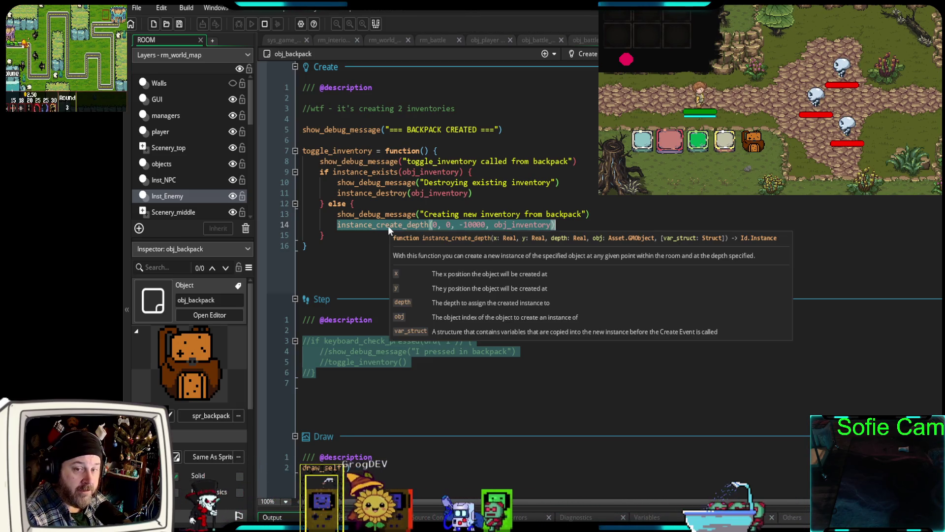
left_click(357, 251)
left_click(338, 227)
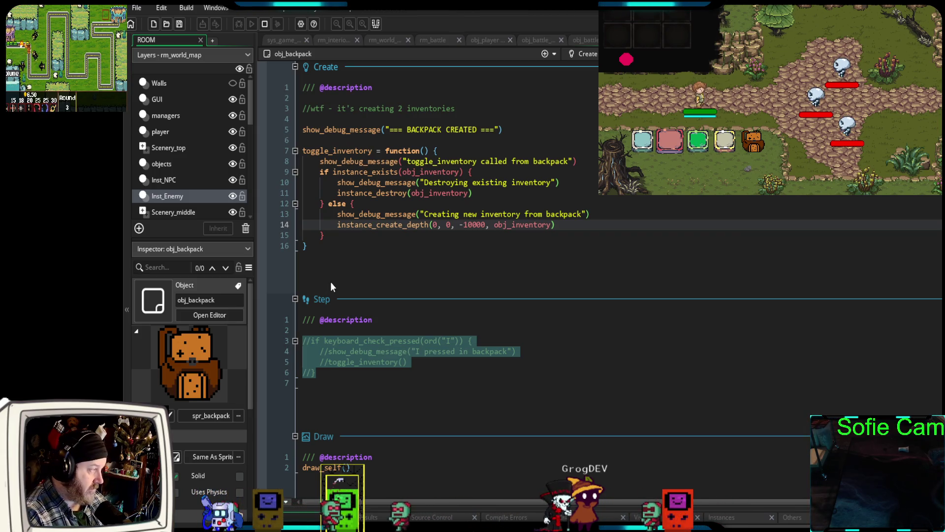
type("/")
key("BackSpace")
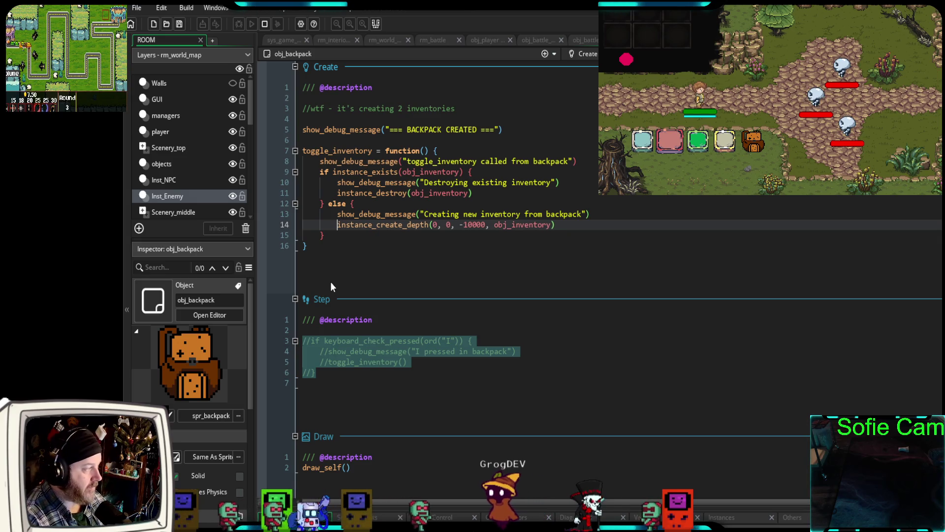
Replace the instance_create_depth position arguments 0, 0 with x, y
double_click(436, 225)
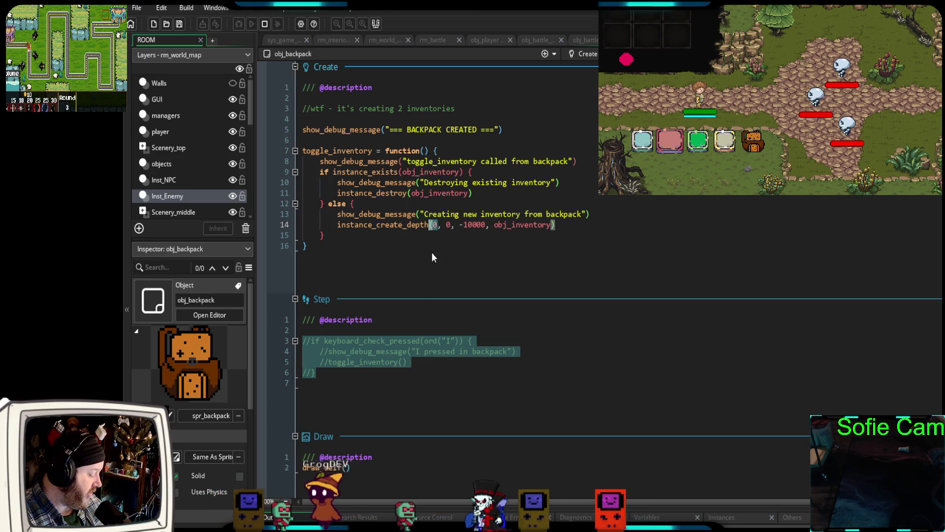
type("x")
double_click(450, 225)
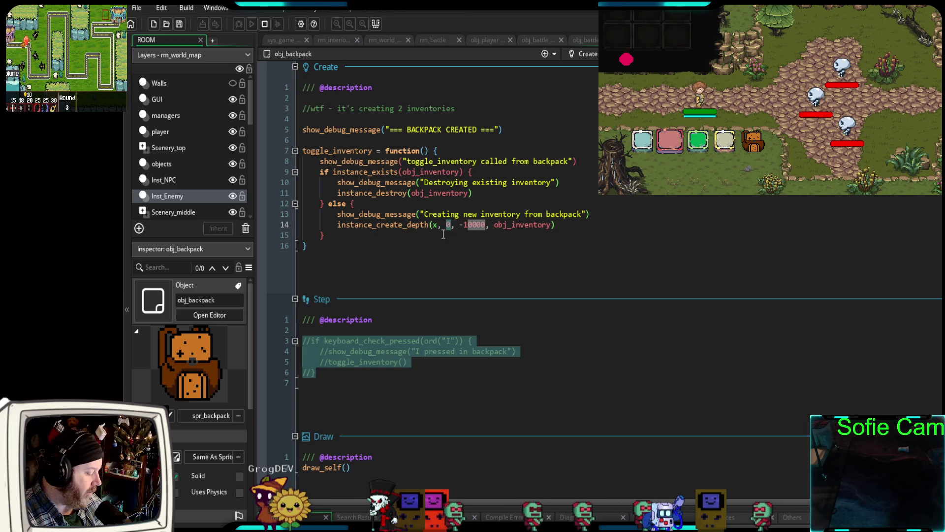
type("y")
left_click(410, 252)
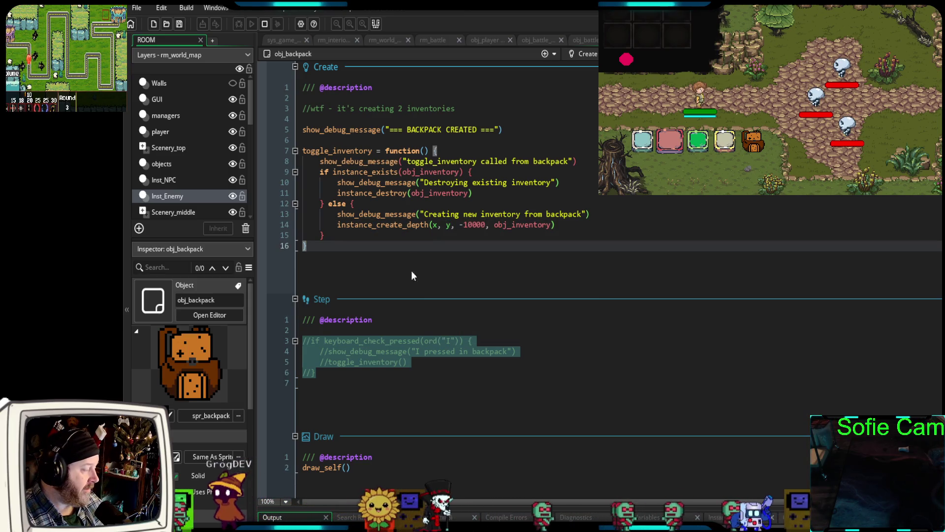
left_click(265, 24)
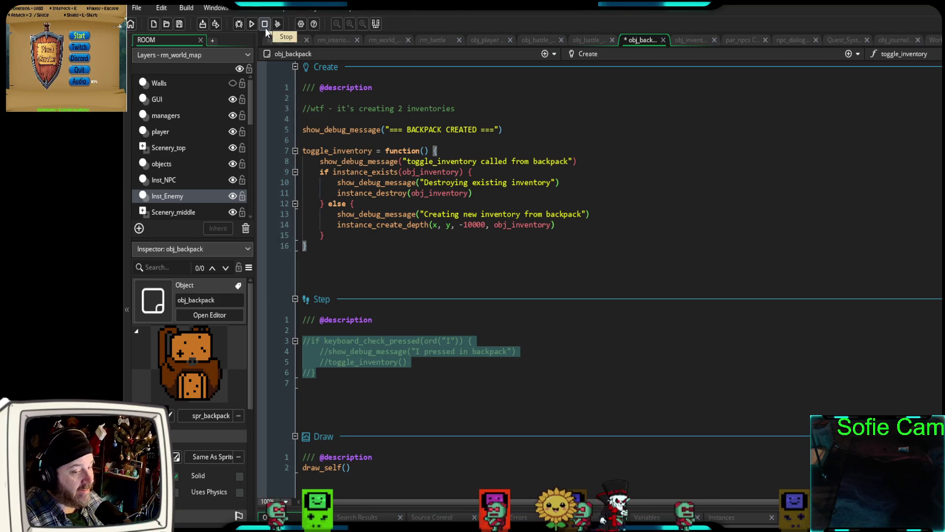
Debug-run the game, open the inventory from the in-game backpack over the world map, then stop
left_click(238, 24)
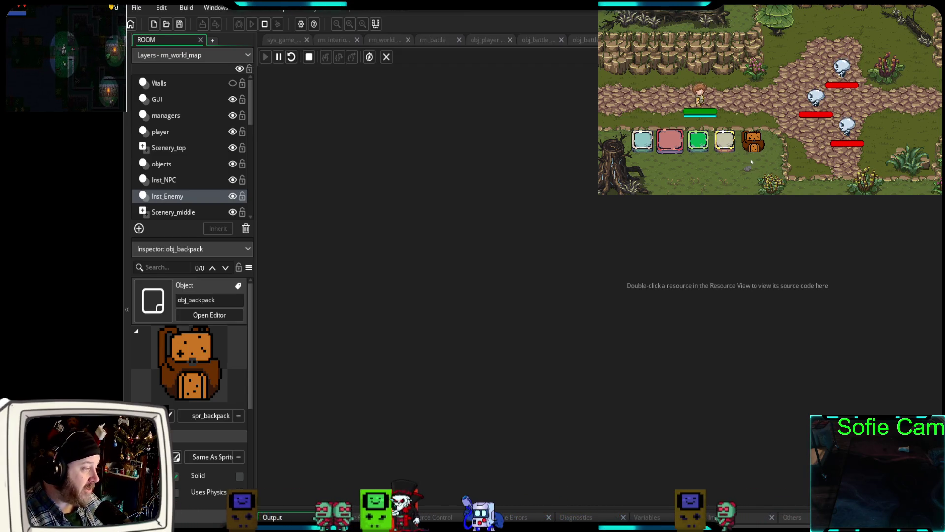
left_click(747, 135)
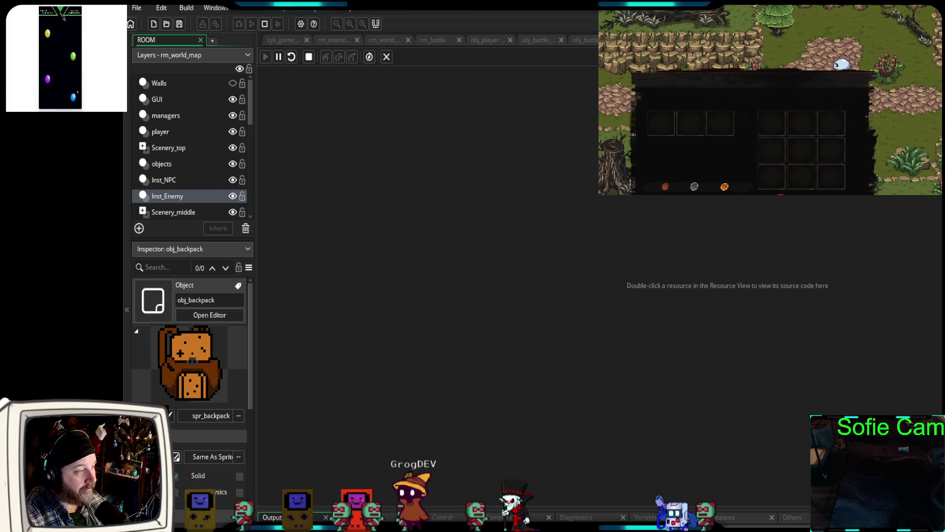
key("Escape")
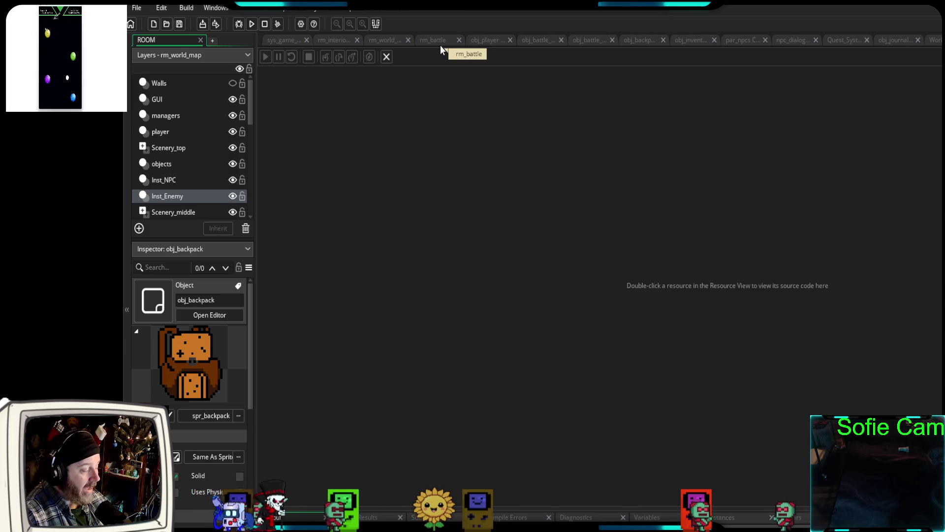
Review obj_backpack's Left Pressed toggle_inventory call and the instance_destroy and creation lines in Create
left_click(643, 39)
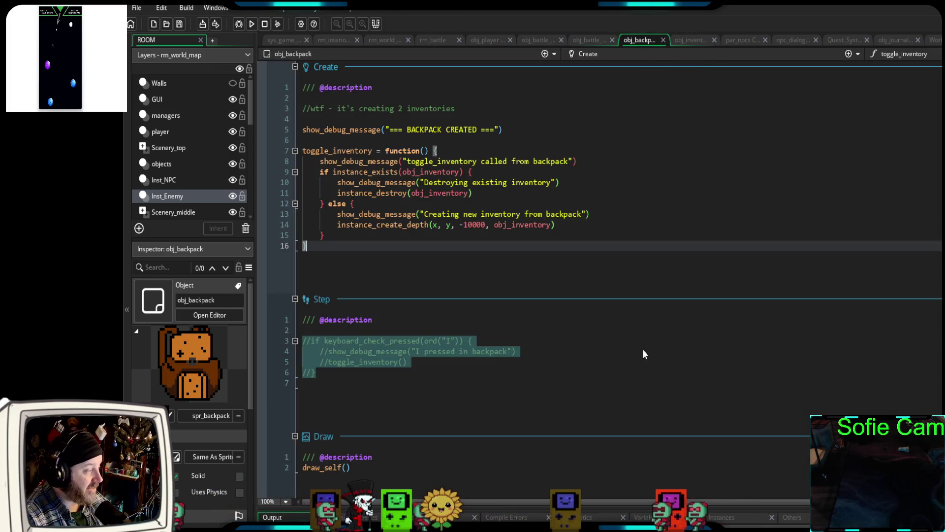
left_click(643, 349)
scroll(605, 363, "down", 4)
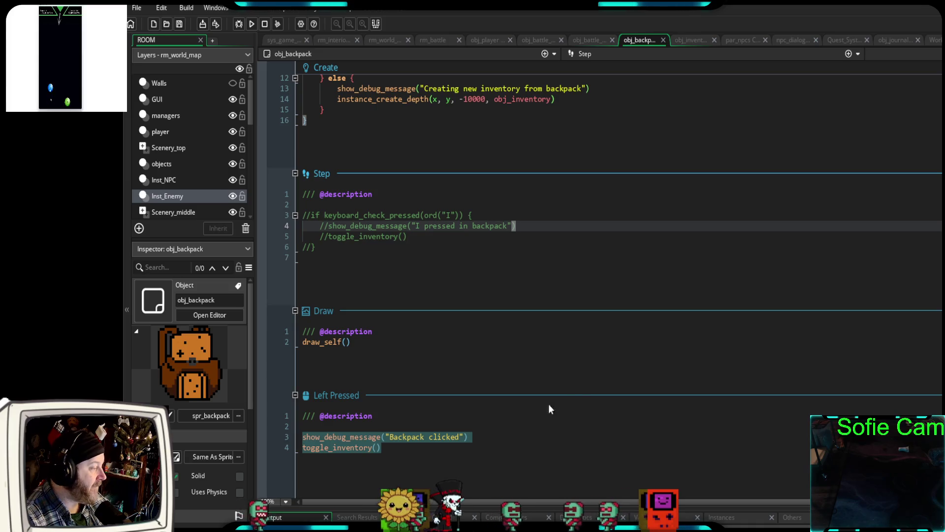
left_click(418, 466)
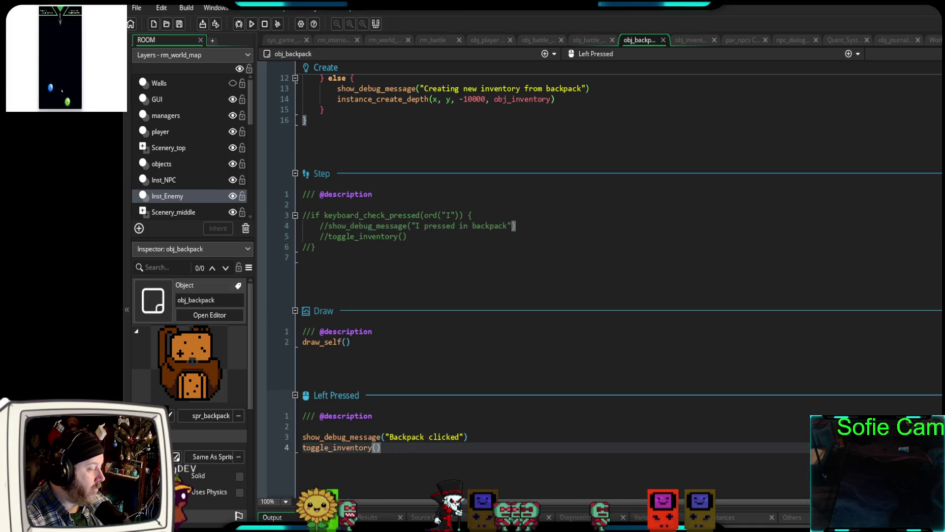
mouse_move(347, 509)
left_mouse_down()
mouse_move(347, 472)
mouse_move(346, 522)
left_mouse_up()
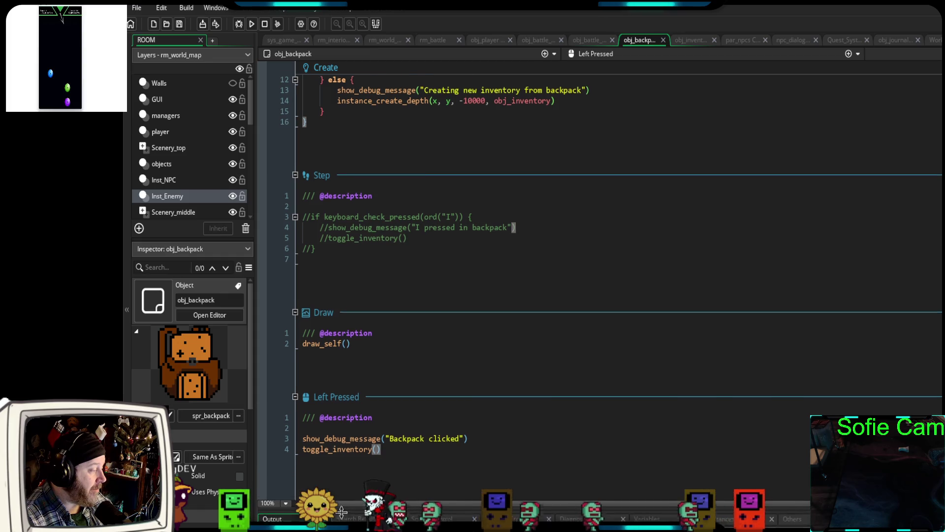
scroll(472, 389, "up", 3)
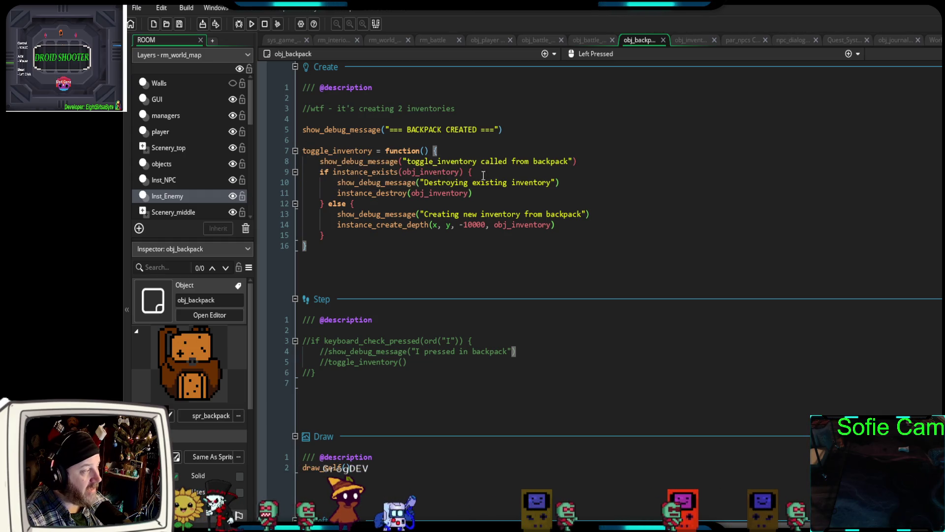
left_click_drag(472, 193, 329, 193)
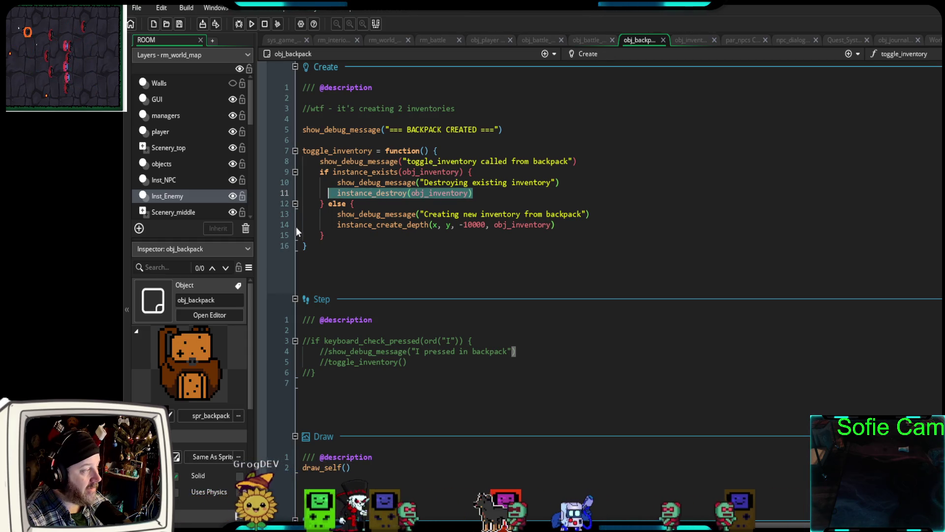
mouse_move(371, 224)
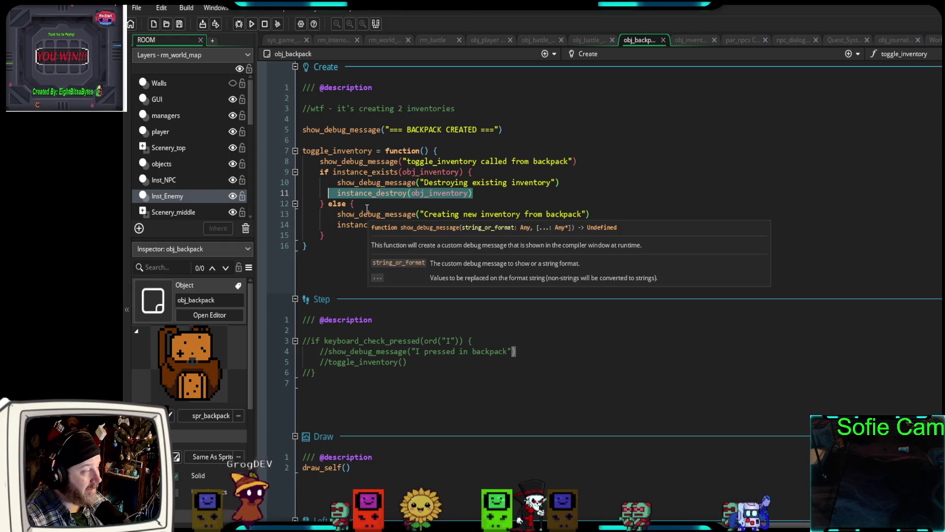
left_click_drag(555, 224, 328, 225)
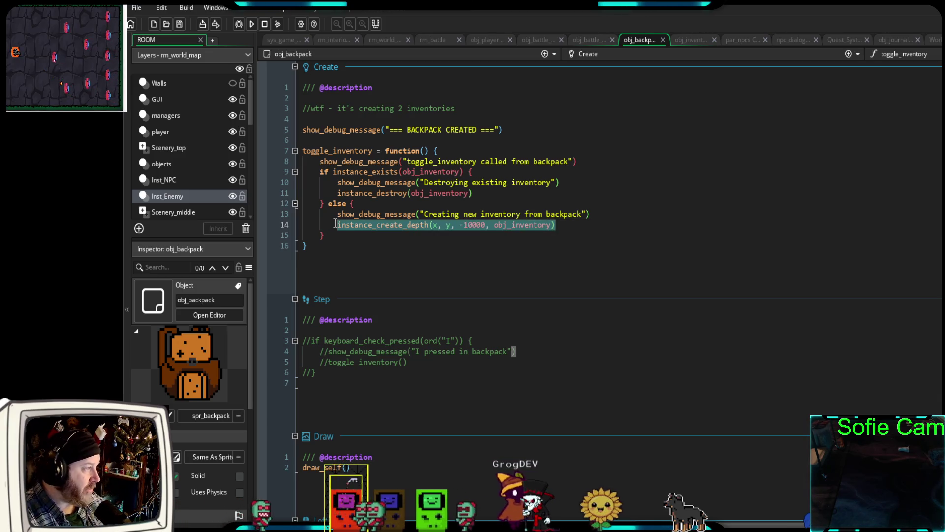
Scroll through obj_inventory's events, including Step's hover checks for main slots 0–8 and quick-bar 9–11
left_click(692, 39)
scroll(634, 237, "up", 10)
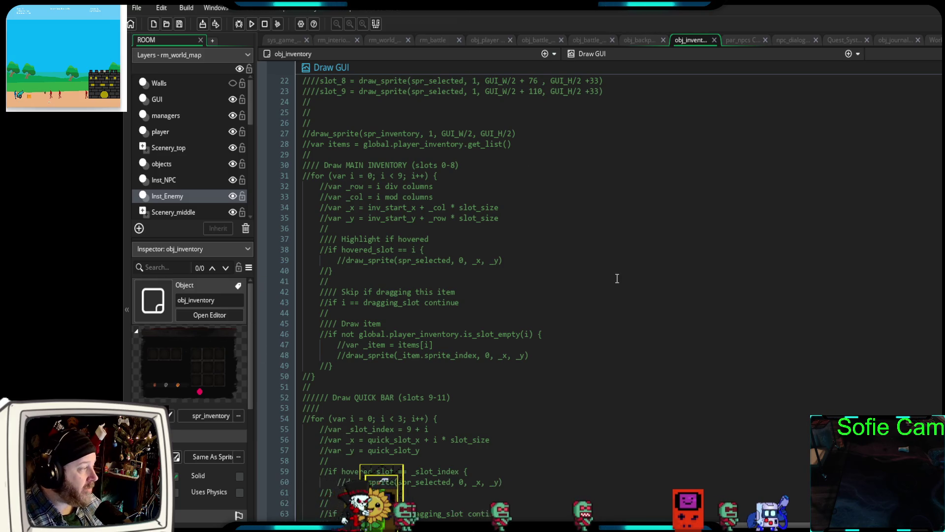
scroll(617, 279, "up", 20)
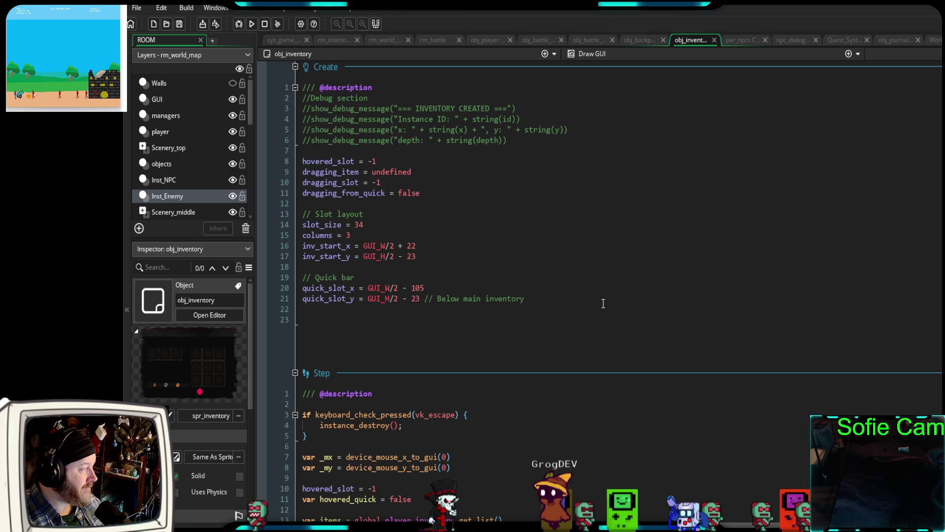
scroll(602, 304, "down", 10)
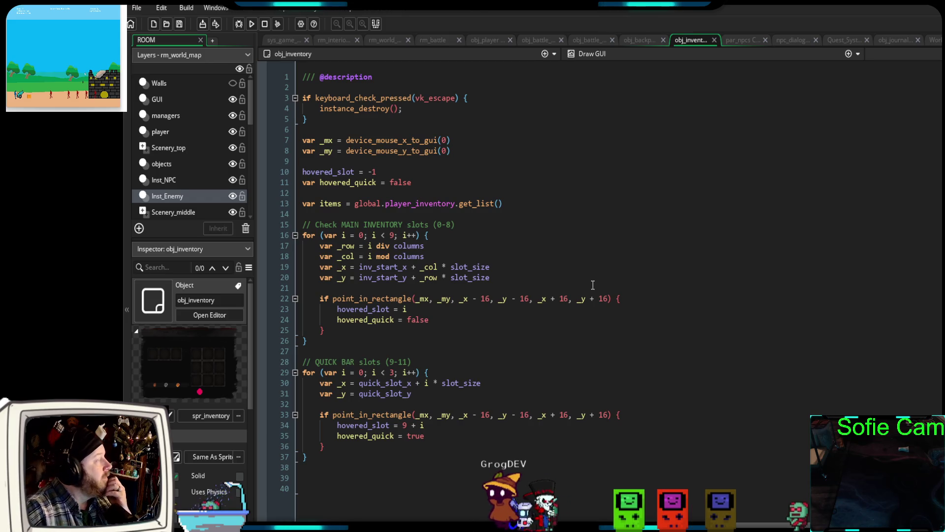
scroll(600, 283, "down", 4)
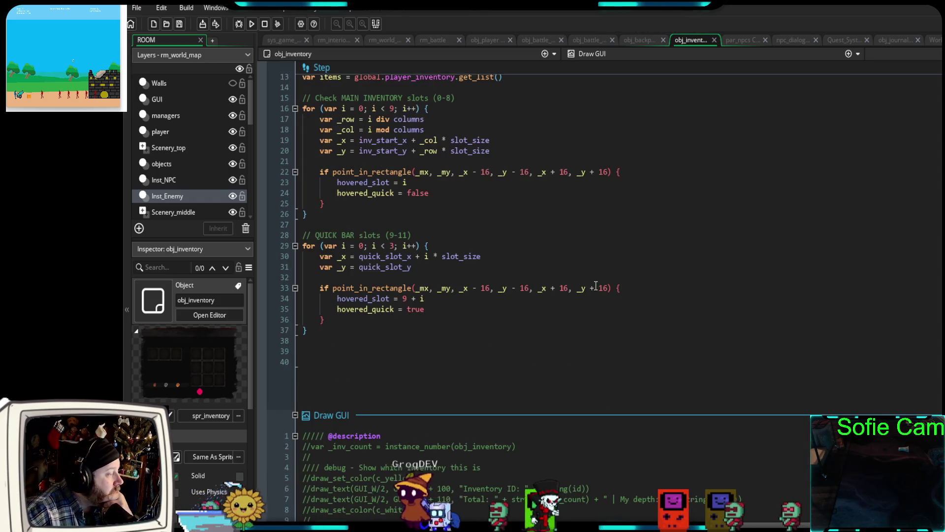
scroll(597, 287, "down", 2)
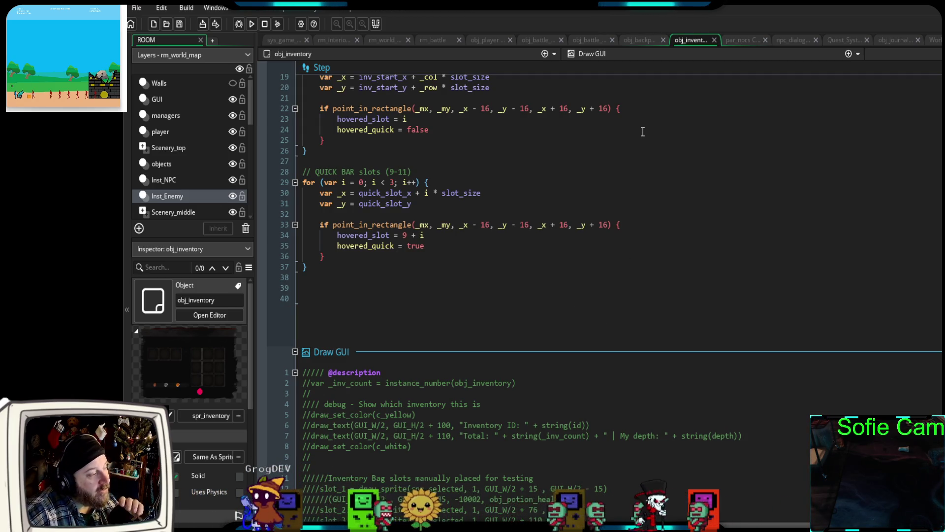
scroll(531, 338, "down", 8)
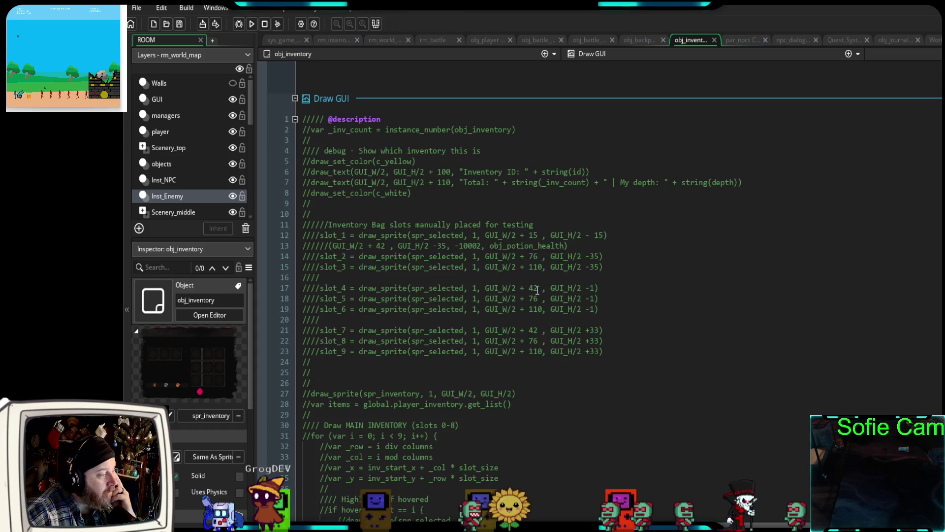
scroll(549, 369, "down", 10)
scroll(554, 371, "up", 18)
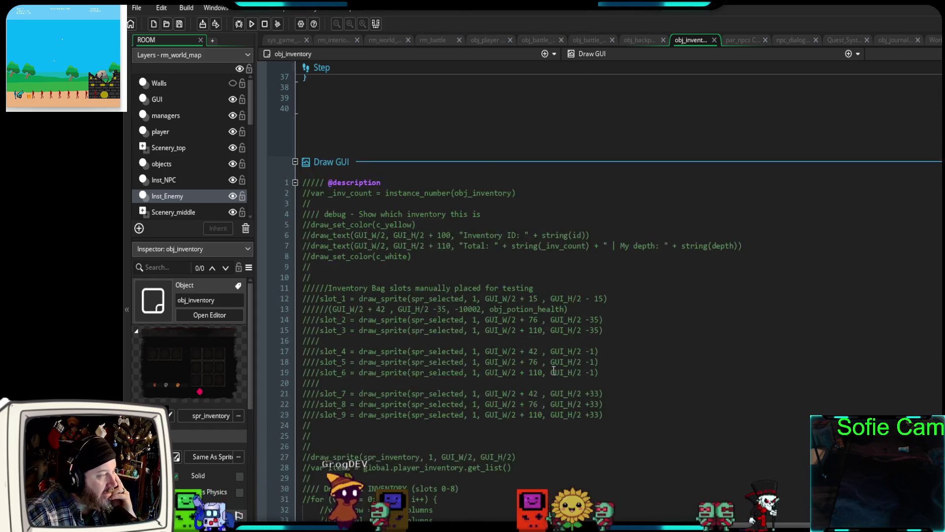
left_click(641, 39)
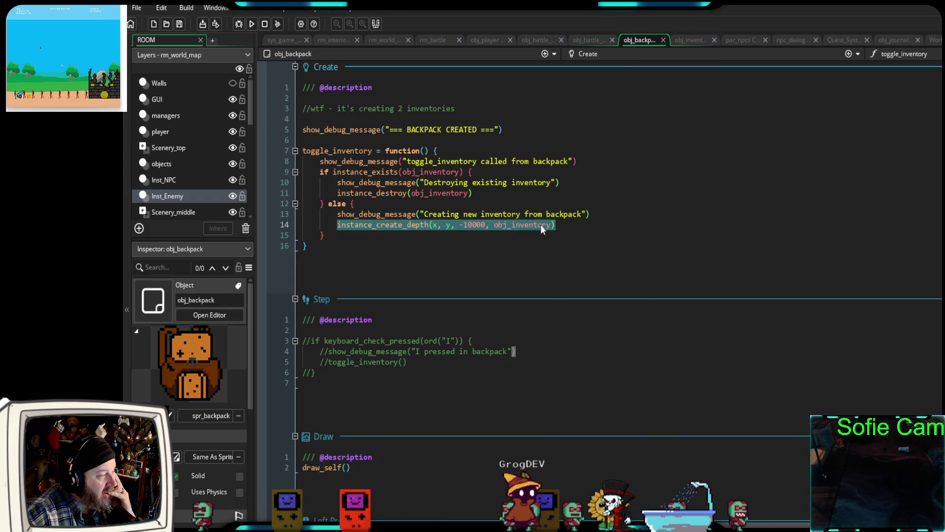
mouse_move(541, 224)
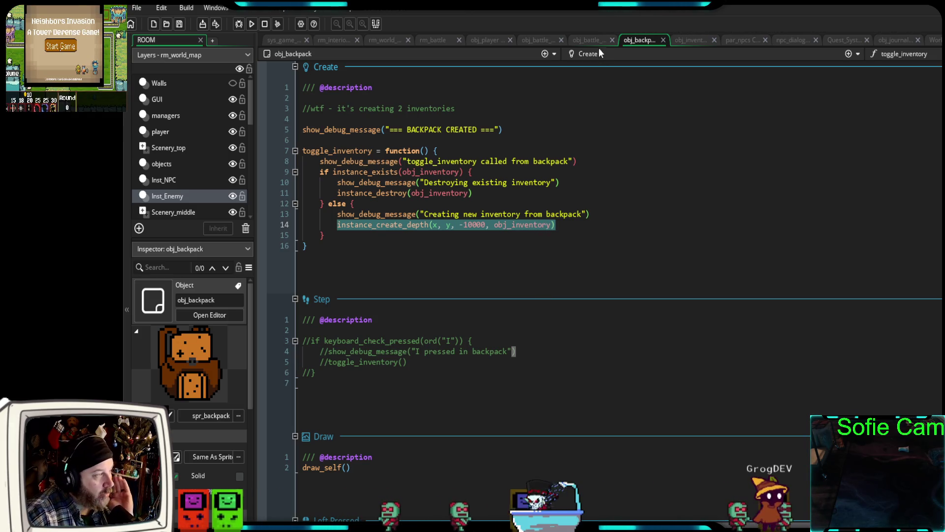
left_click(684, 40)
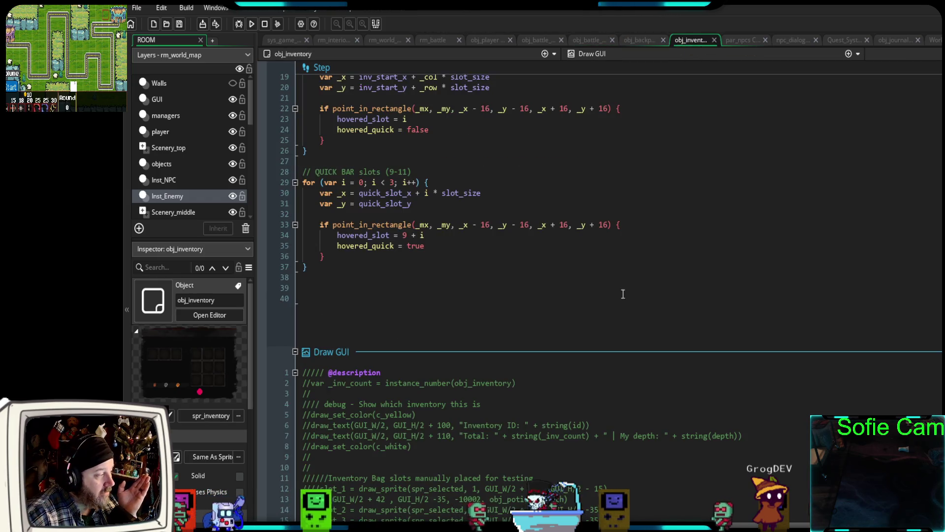
scroll(655, 325, "down", 7)
scroll(655, 322, "up", 1)
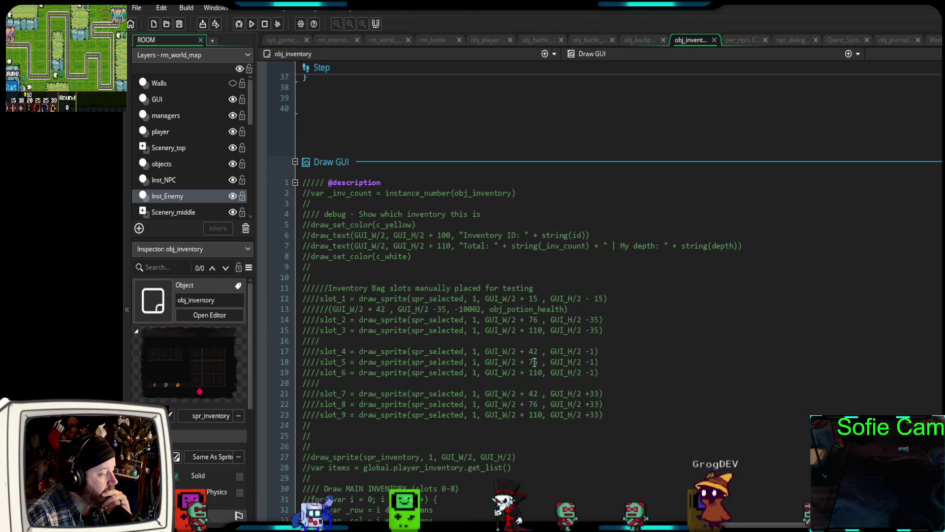
scroll(233, 474, "down", 3)
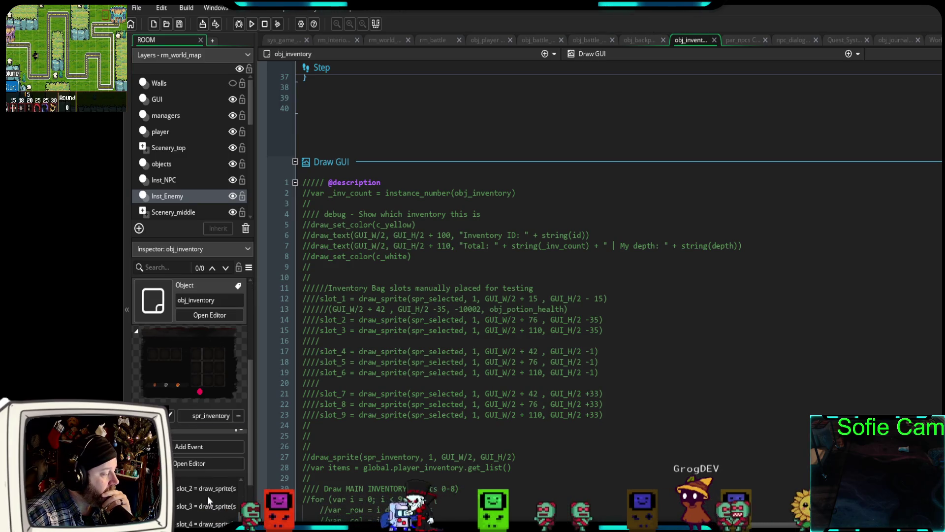
scroll(206, 457, "down", 3)
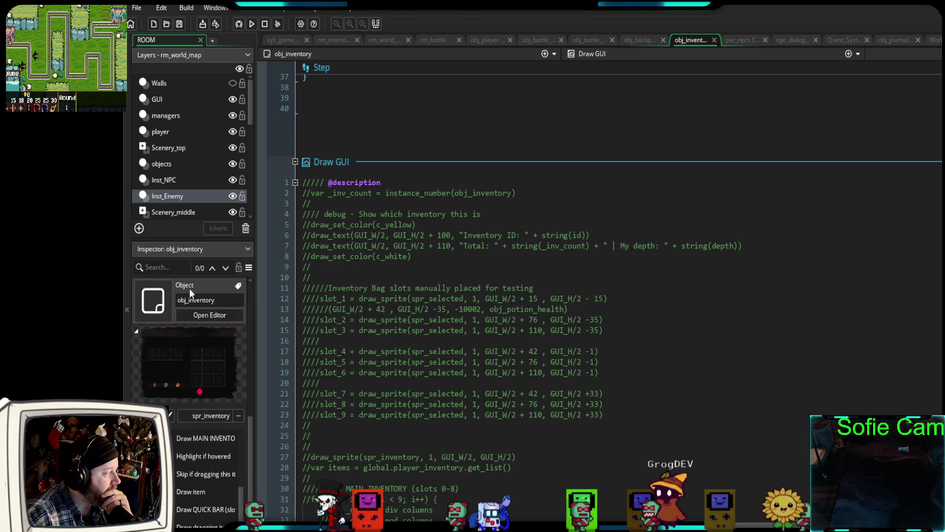
scroll(207, 458, "down", 1)
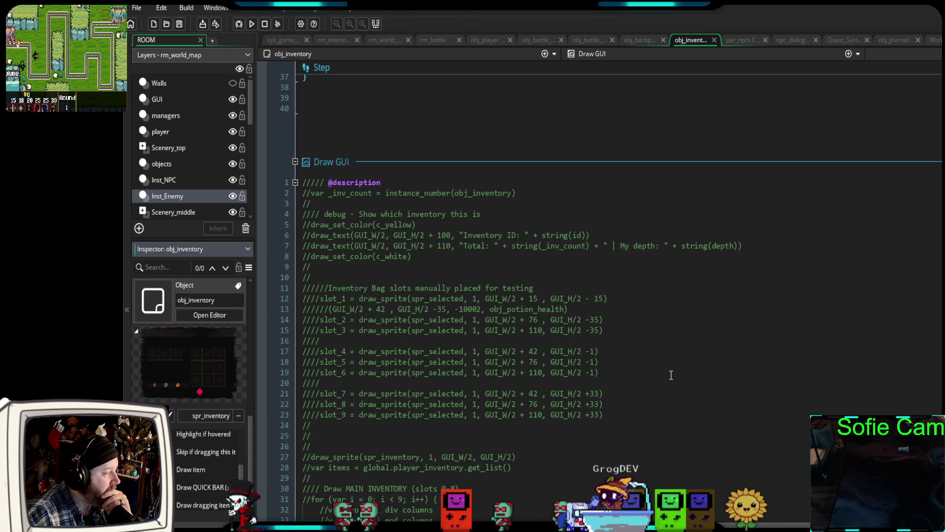
left_click(697, 359)
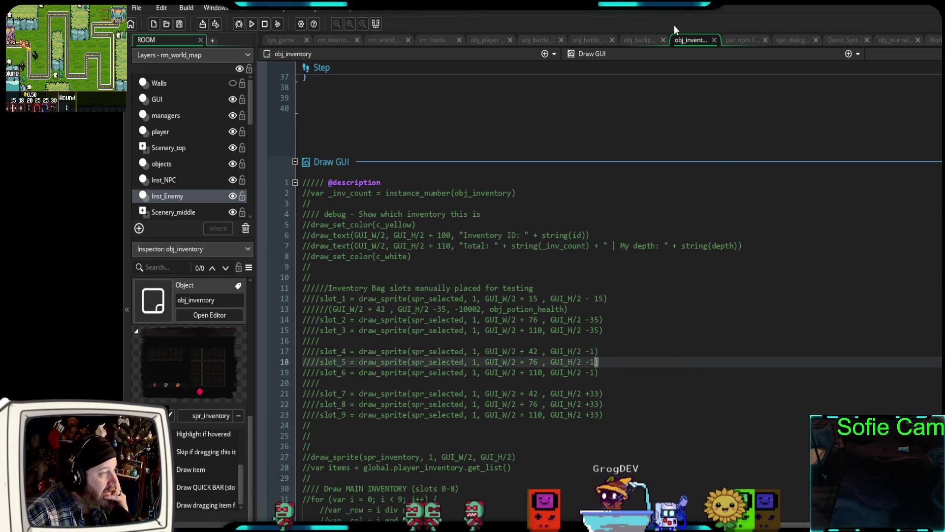
left_click(639, 42)
left_click(606, 269)
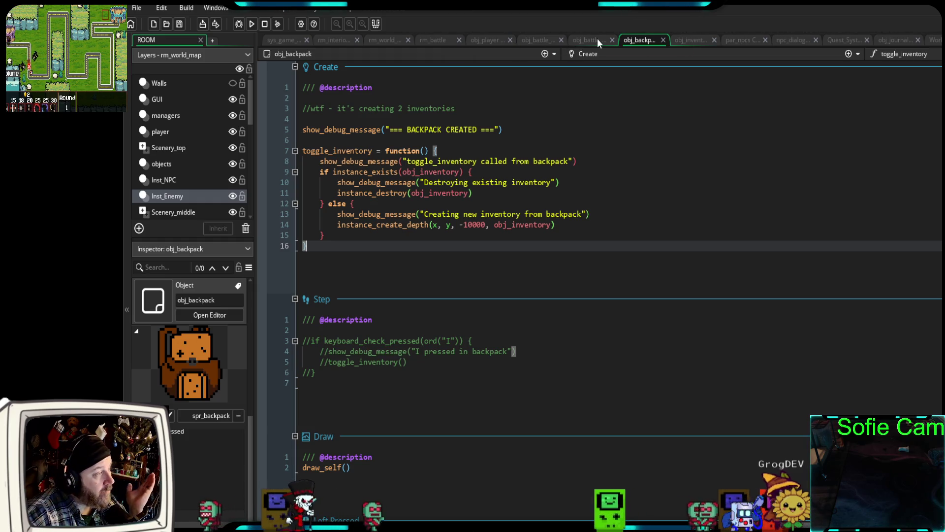
left_click(538, 40)
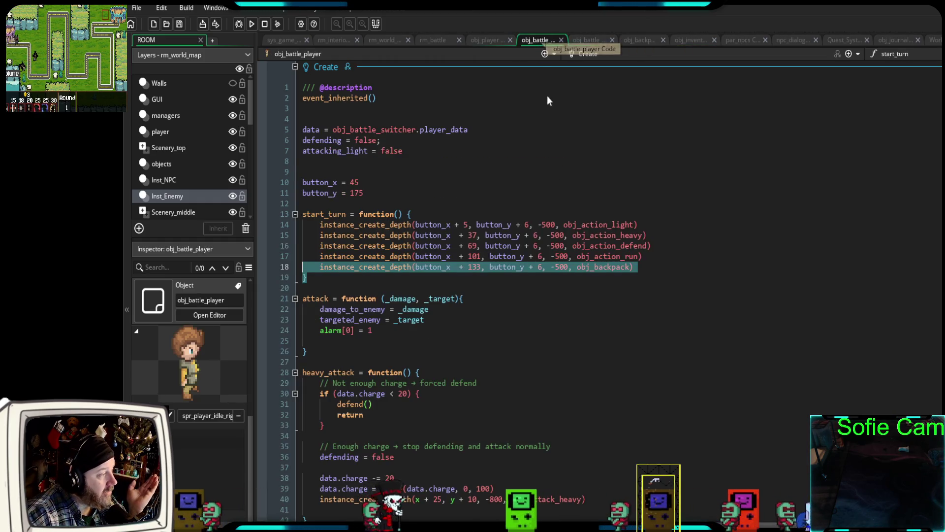
left_click(644, 270)
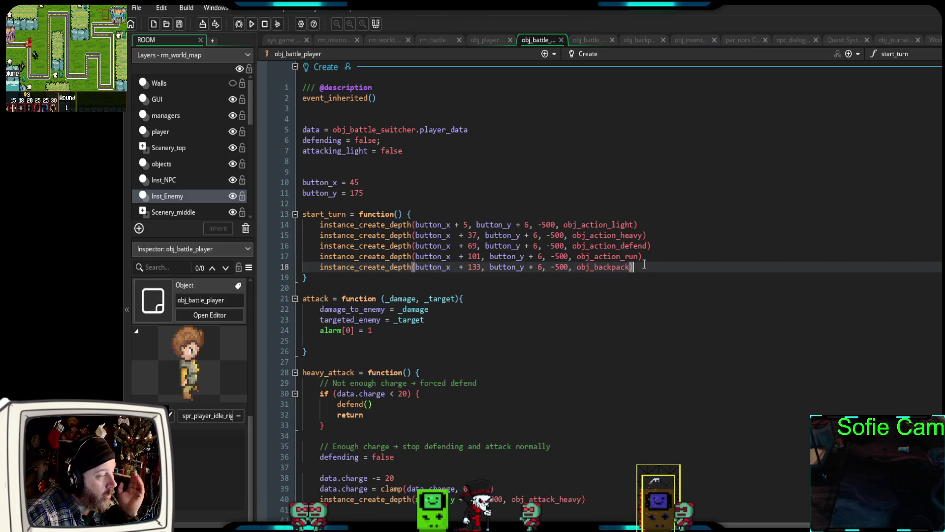
left_click_drag(644, 270, 316, 274)
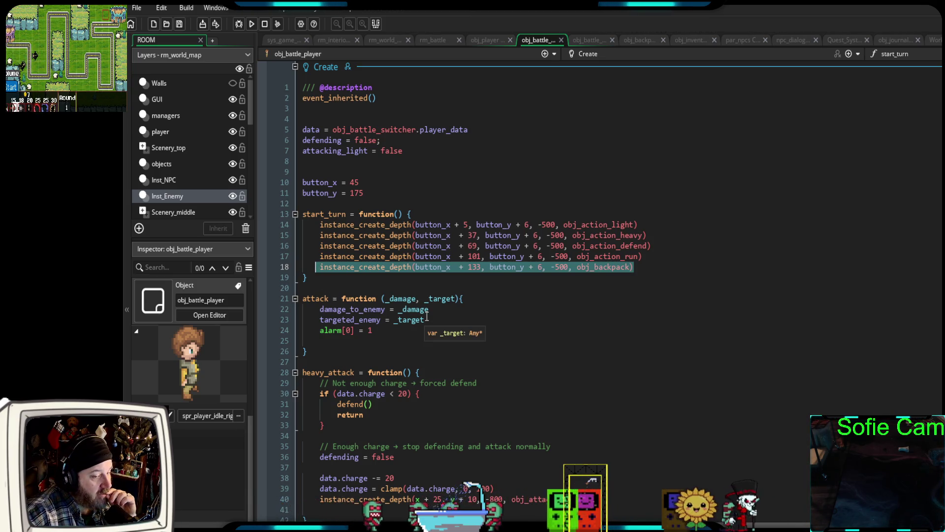
left_click(633, 43)
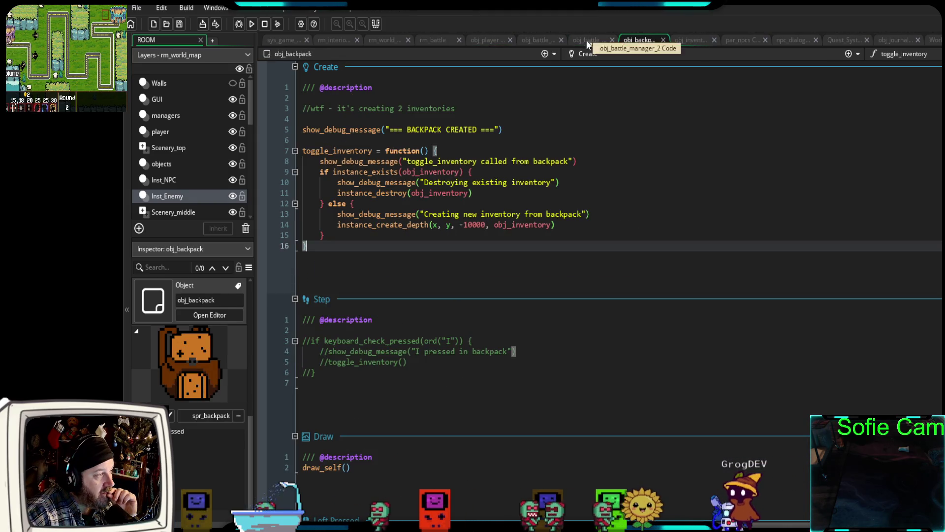
Set obj_inventory's sprite to None and test-run the game in debug mode
left_click(685, 42)
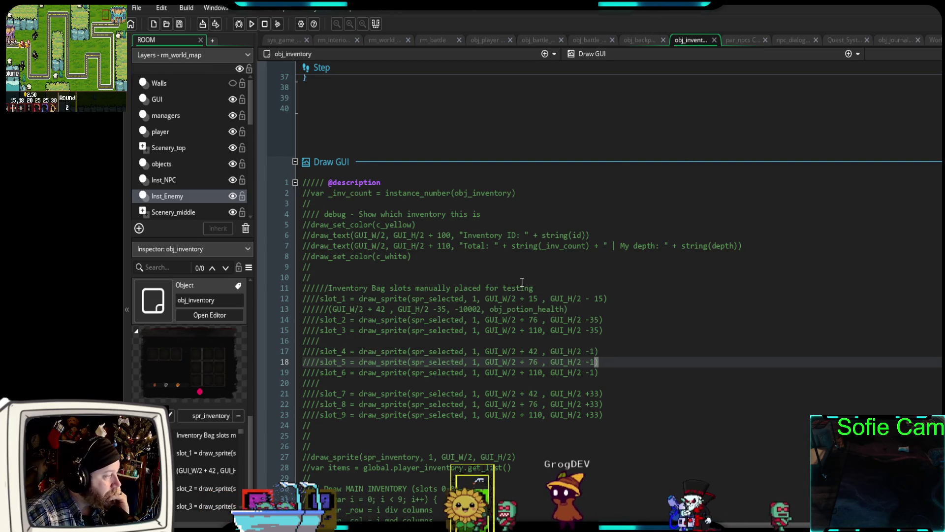
left_click(205, 416)
left_click(205, 415)
left_click(208, 275)
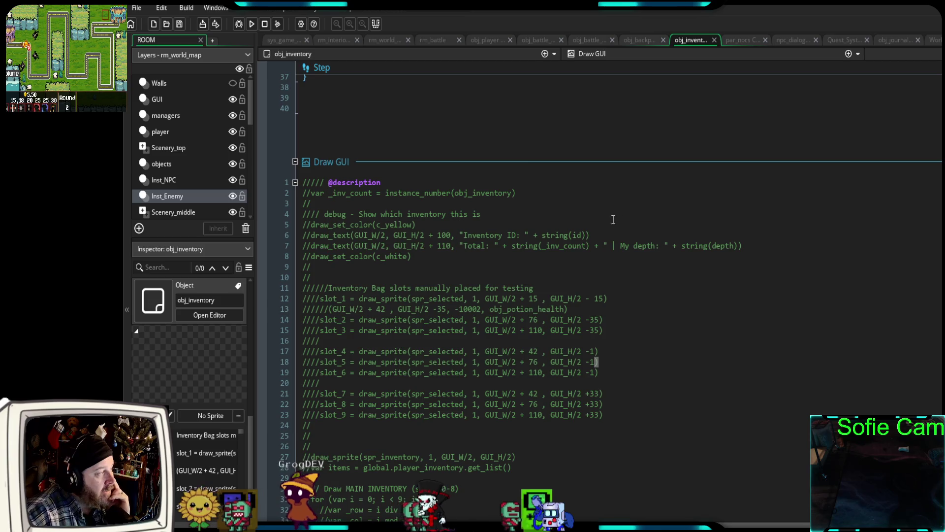
left_click(239, 24)
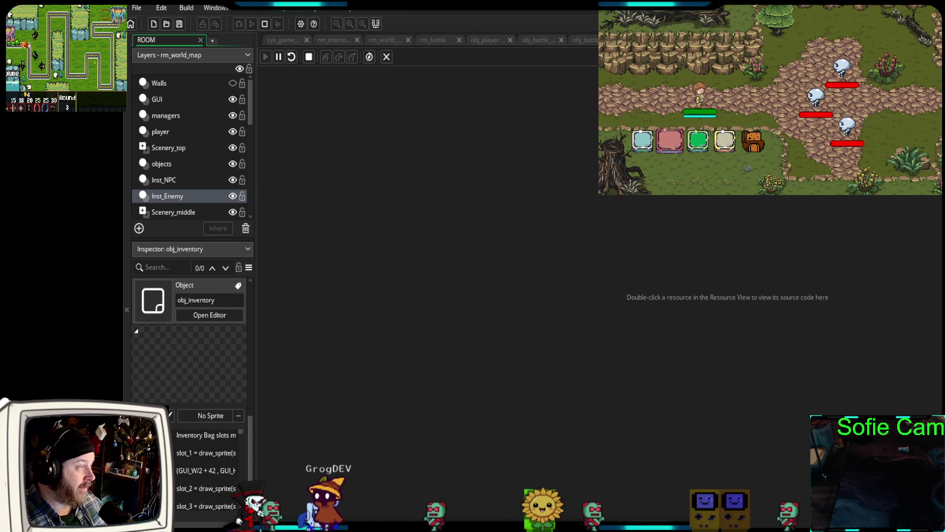
key("Escape")
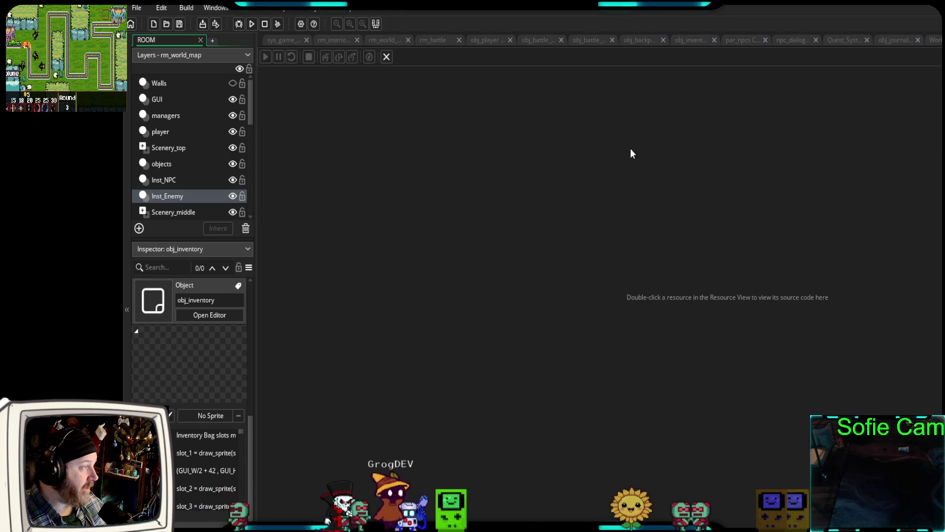
Uncomment obj_inventory's Draw GUI code from line 30's for loop to the end
left_click(696, 41)
scroll(513, 251, "down", 4)
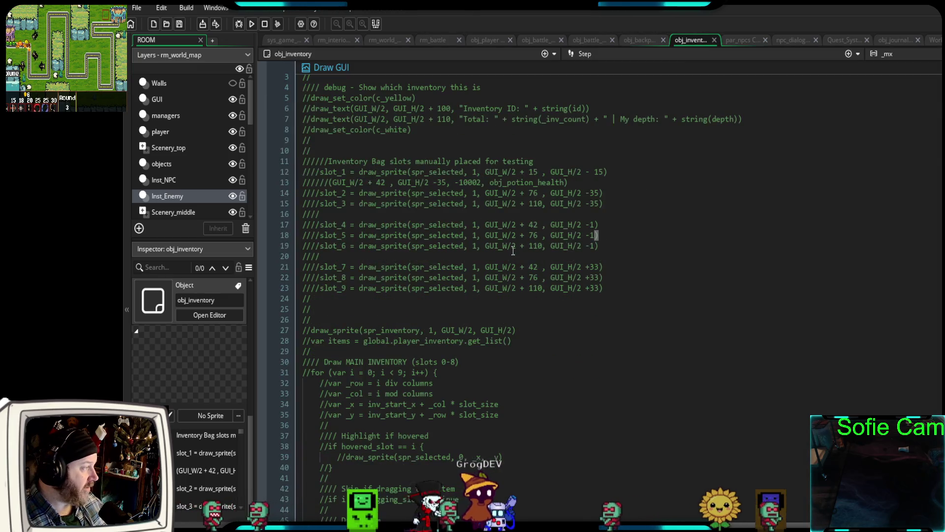
scroll(509, 261, "down", 2)
left_click(536, 304)
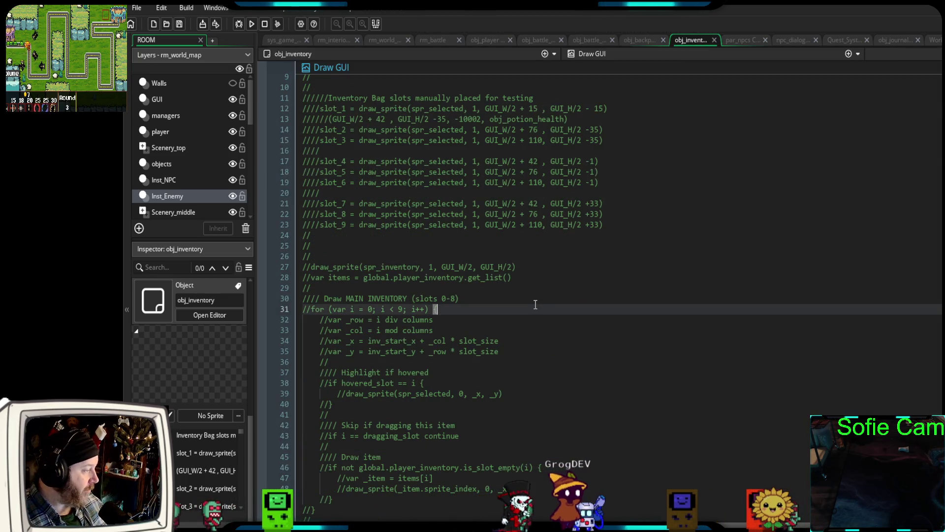
key("ctrl+shift+End")
scroll(545, 295, "up", 8)
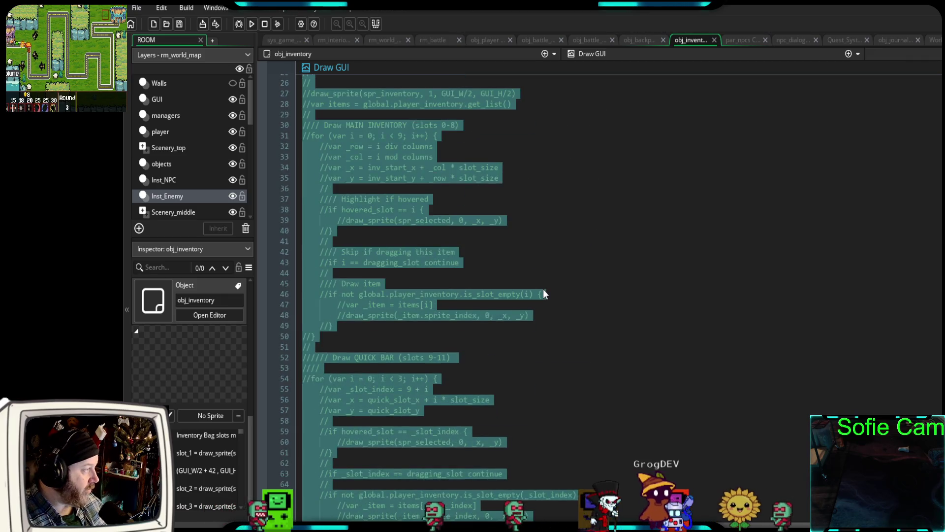
key("ctrl+shift+k")
scroll(536, 290, "down", 2)
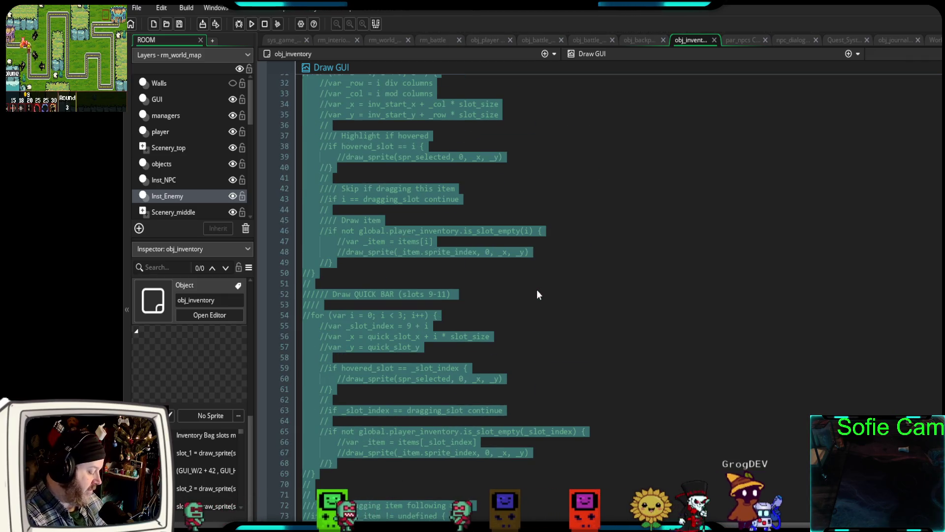
scroll(534, 256, "up", 10)
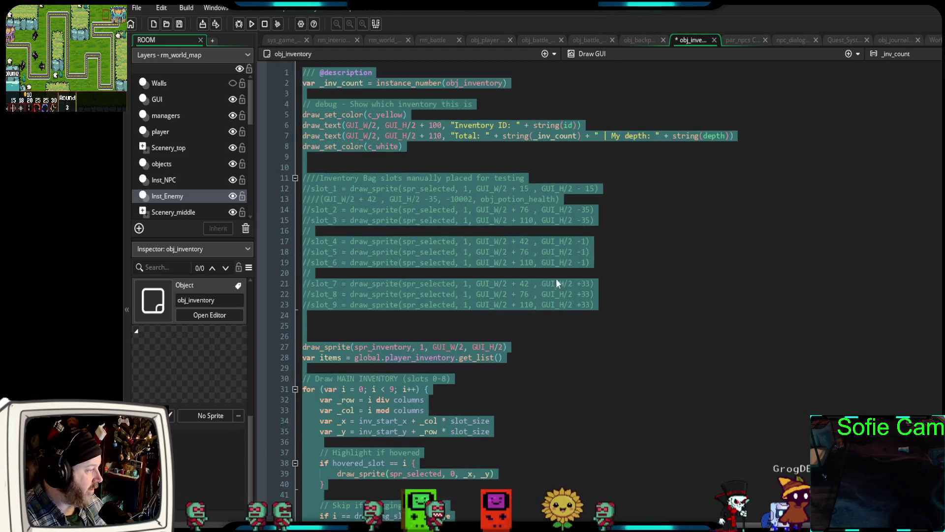
Review the code above line 22 and relaunch the game in debug mode
left_click(599, 294)
scroll(347, 222, "up", 4)
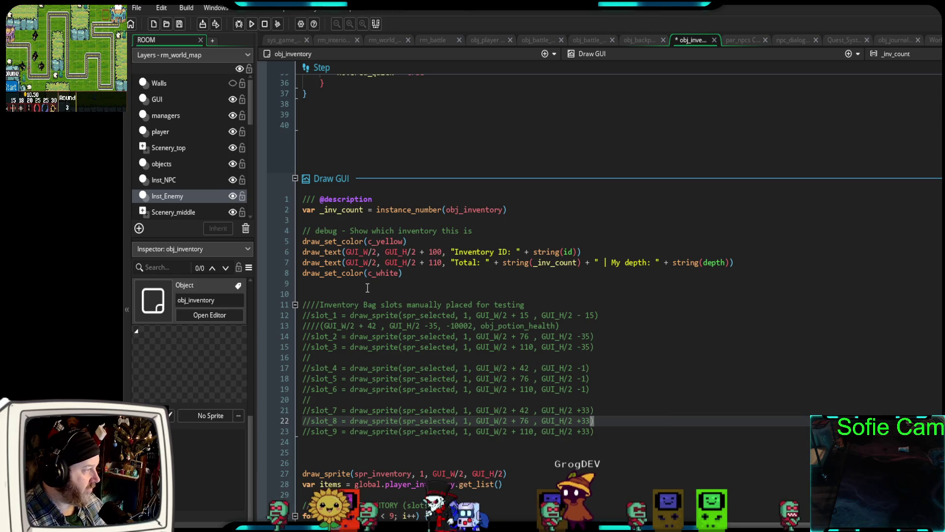
scroll(361, 295, "up", 4)
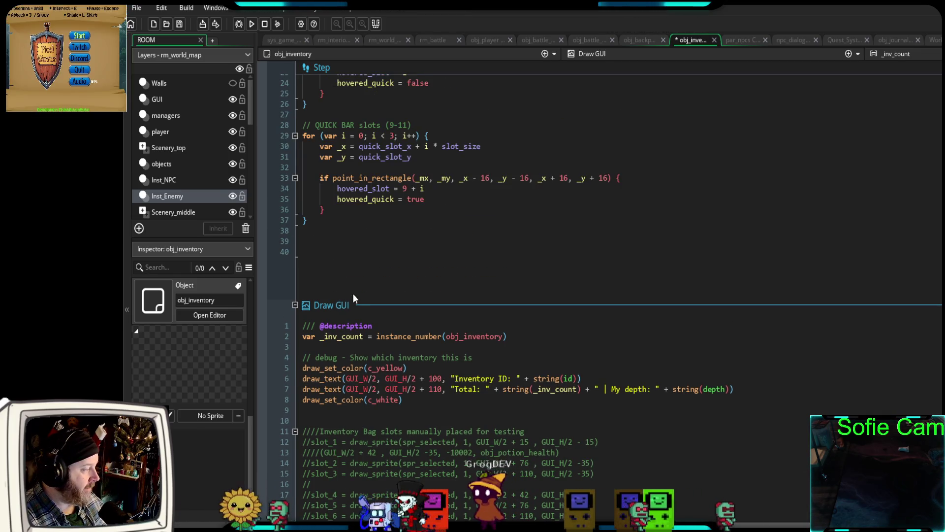
left_click(238, 24)
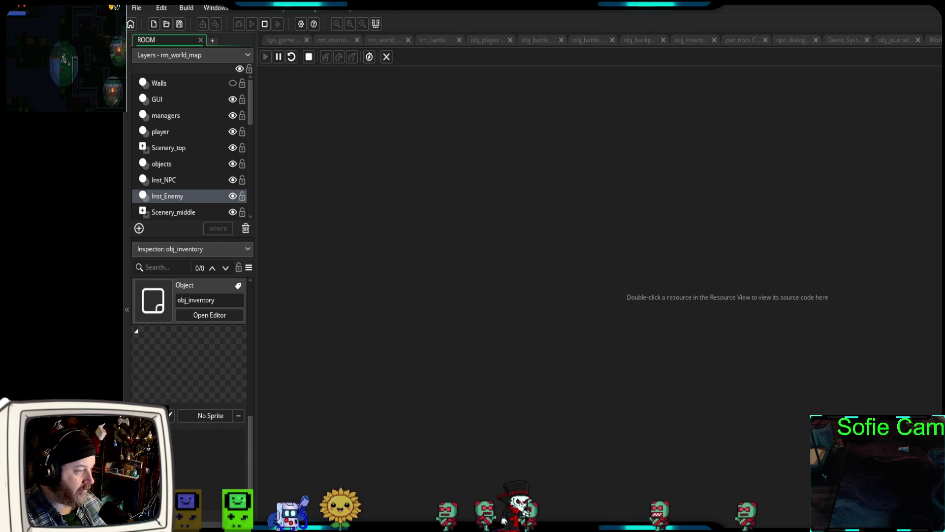
Walk into a battle, open the inventory from the backpack, close it with I, then view obj_player's code
key("alt+Tab")
key("Down")
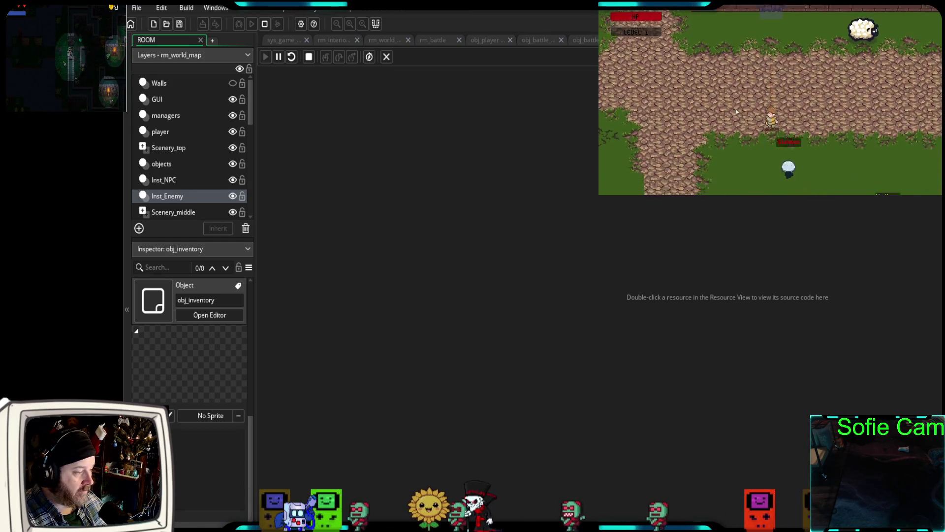
left_click(755, 144)
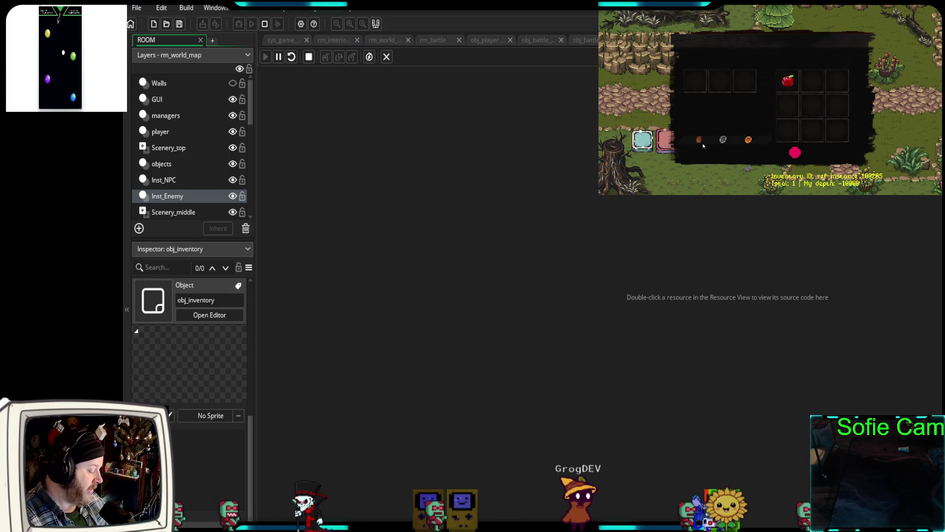
key("i")
key("i")
key("i")
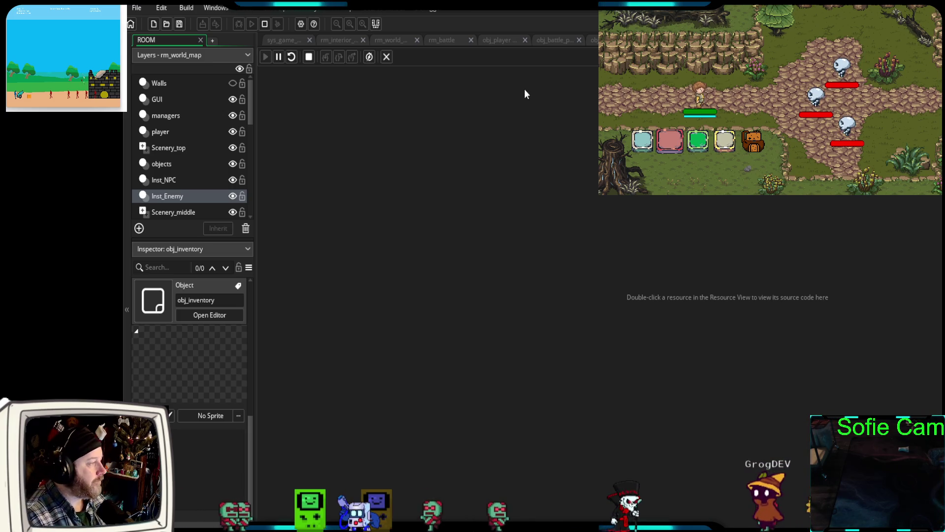
left_click(499, 40)
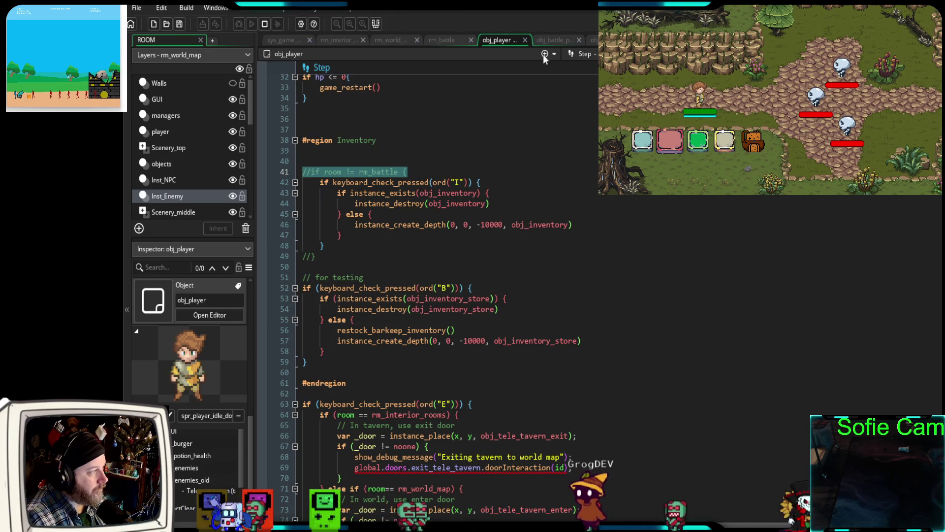
Switch to obj_battle_player's Create code and inspect start_turn's button-spawning lines 13–18
left_click(550, 40)
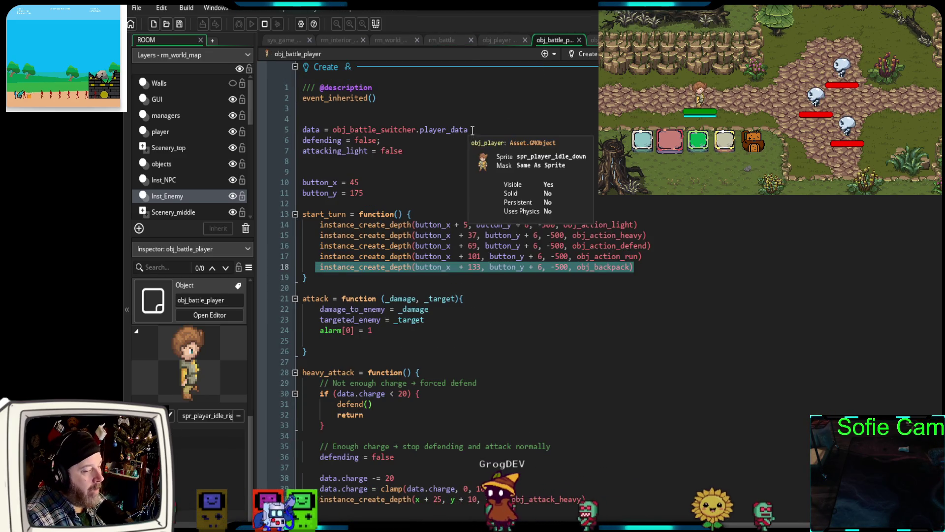
left_click(669, 270)
left_click(373, 246, "shift")
left_click_drag(350, 245, 288, 219)
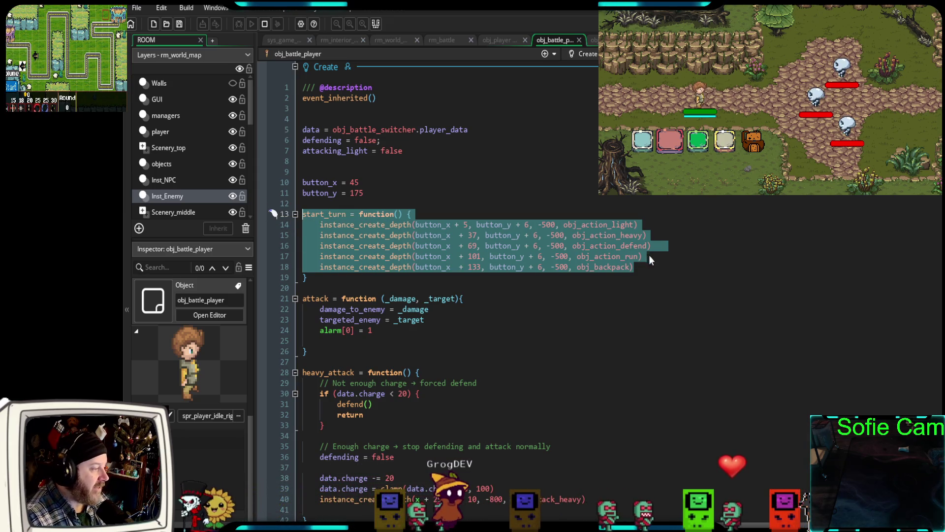
left_click(636, 269)
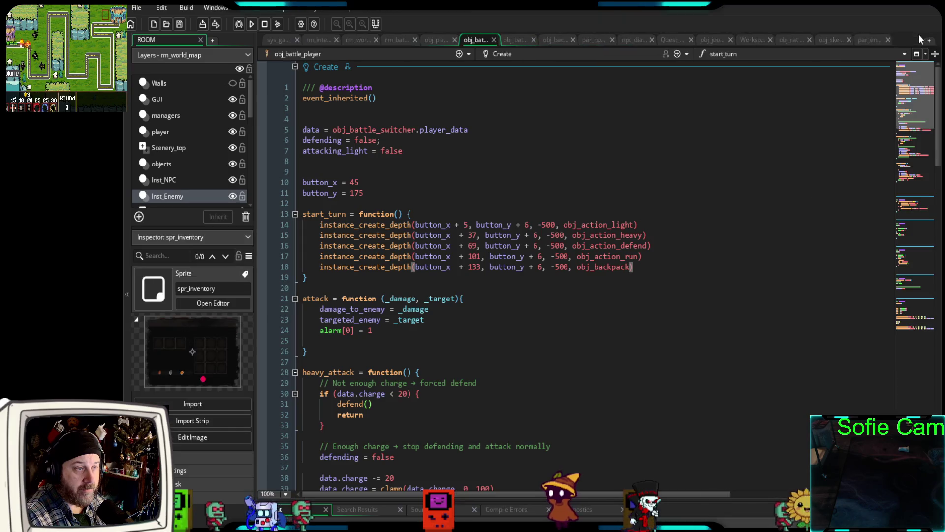
Stop the game and close the quest script, Workspace, npc_dialog and par_npcs tabs
key("Escape")
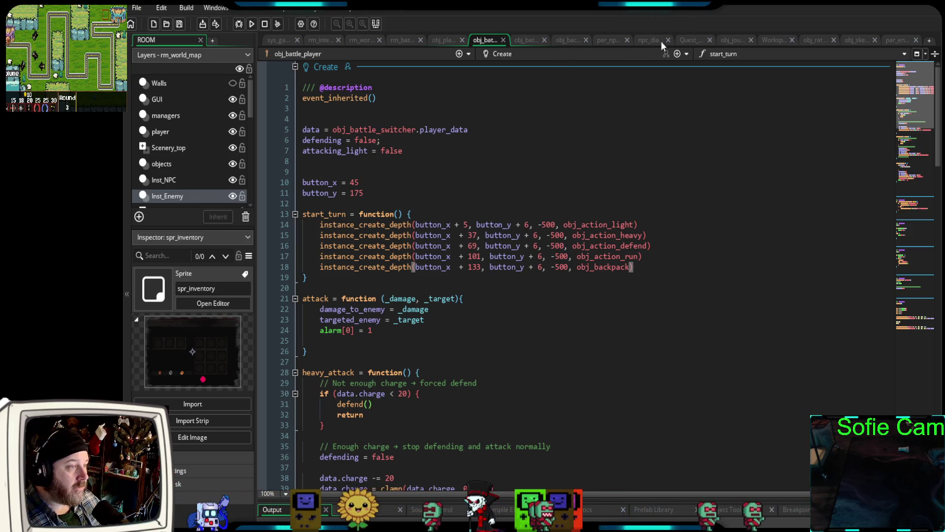
left_click(709, 40)
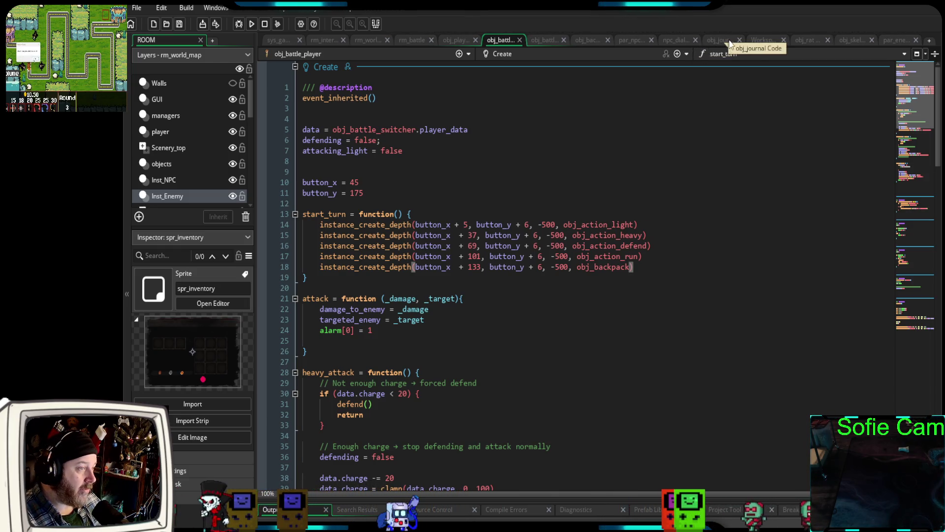
left_click(783, 40)
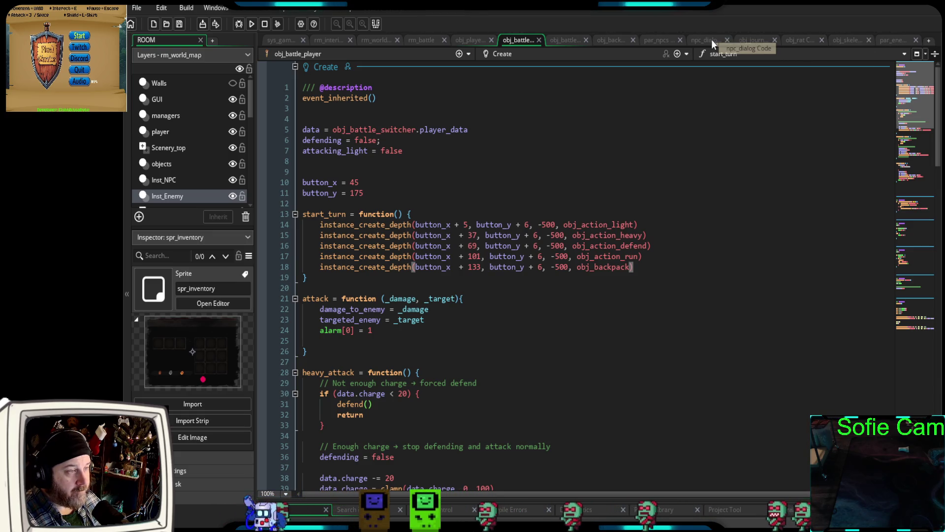
left_click(728, 40)
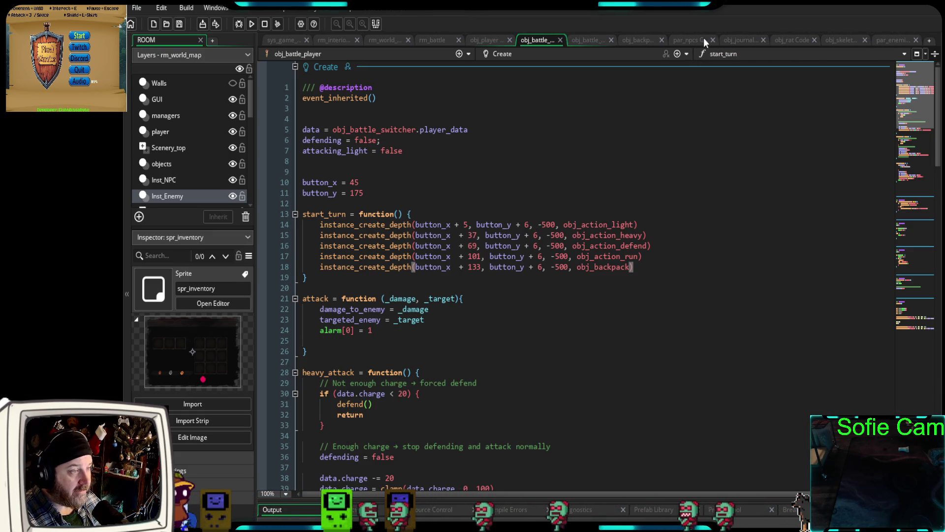
left_click(712, 40)
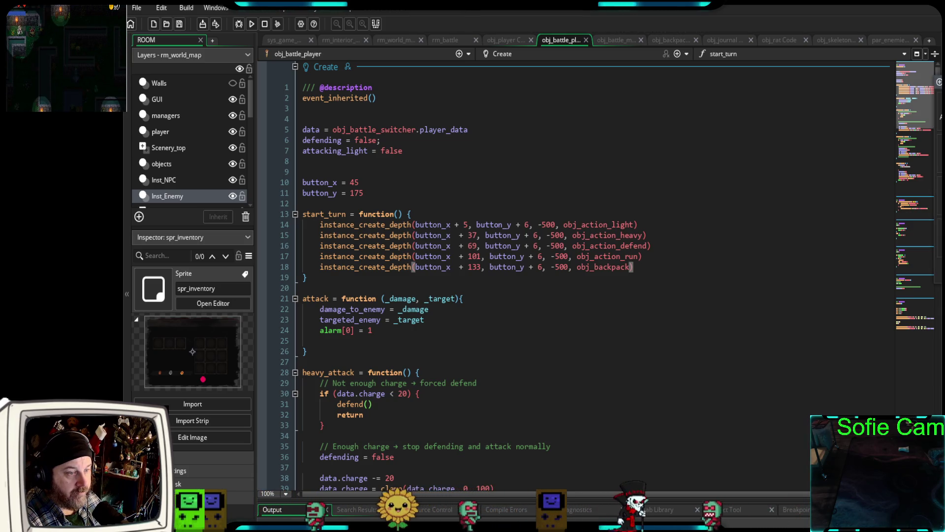
Add a throwaway Object74 with a Create event, close it, then open obj_inventory_quick_slot
key("alt+o")
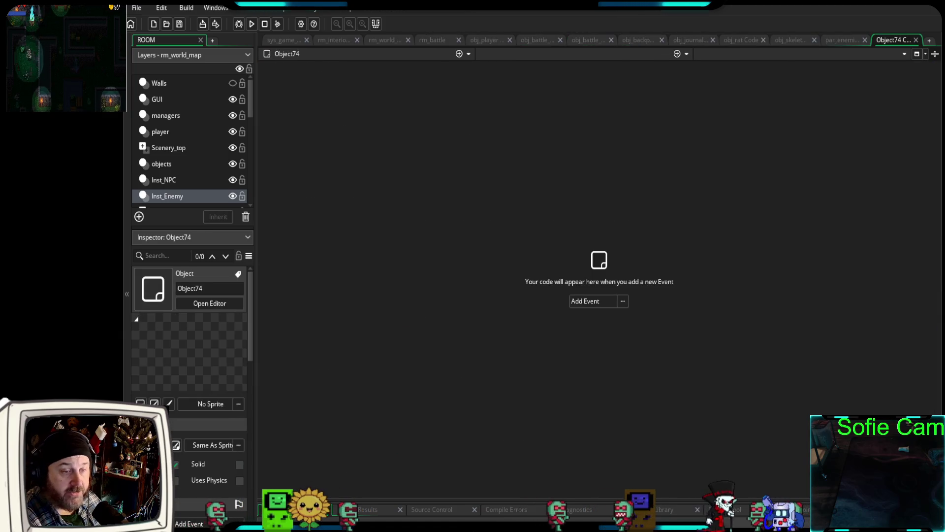
left_click(676, 54)
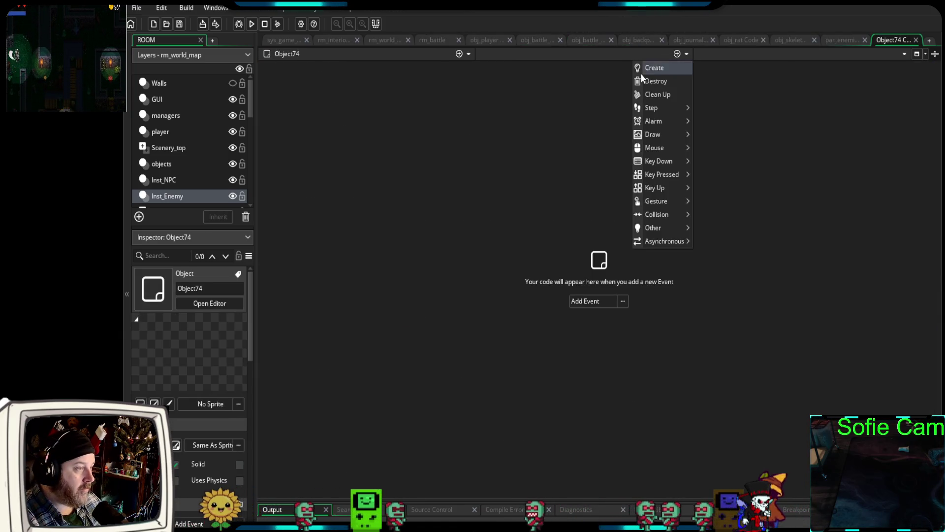
left_click(643, 70)
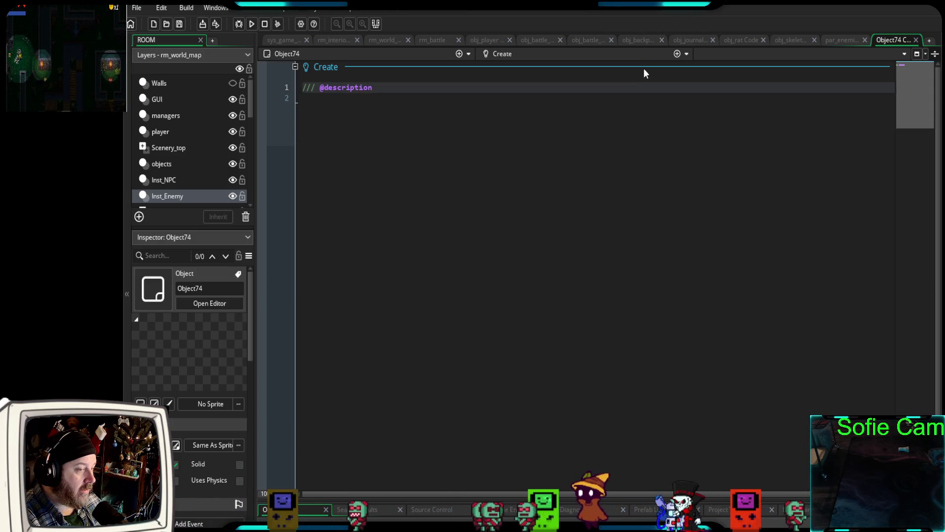
left_click(917, 40)
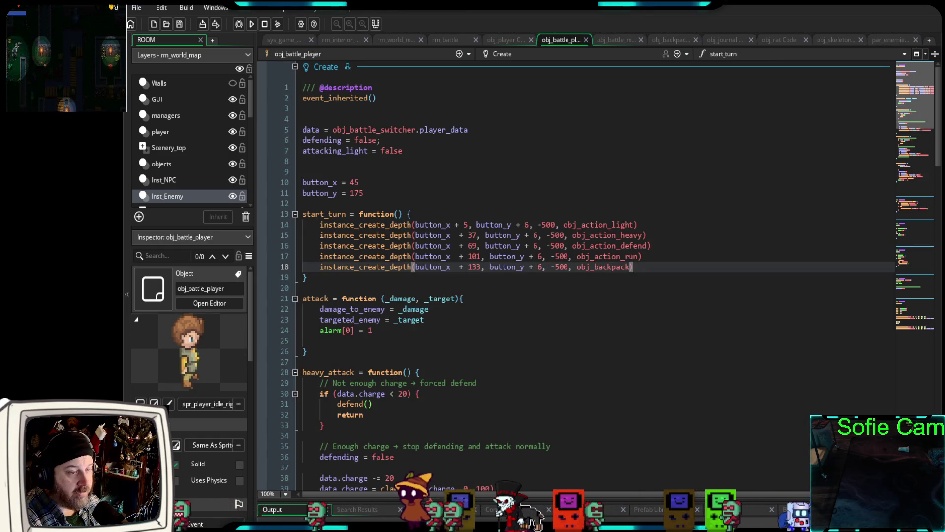
left_click(237, 504)
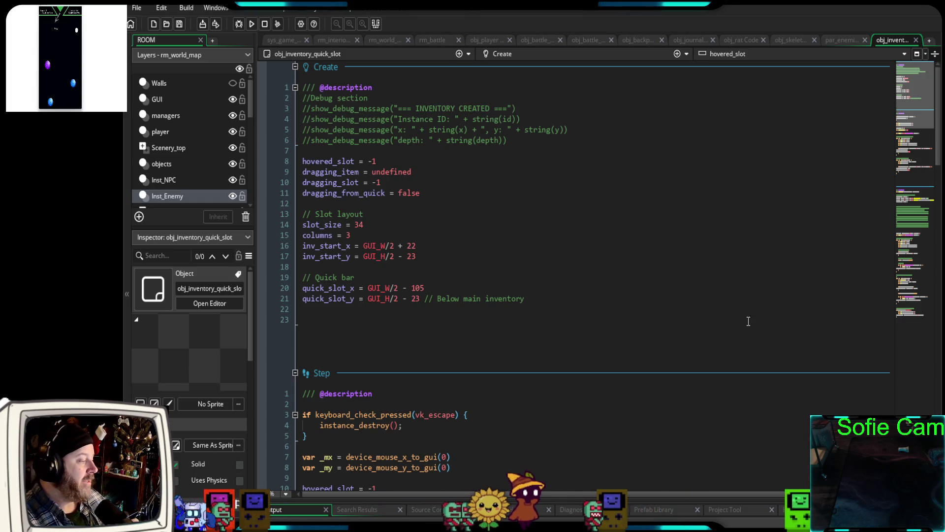
scroll(728, 344, "down", 20)
scroll(691, 329, "down", 18)
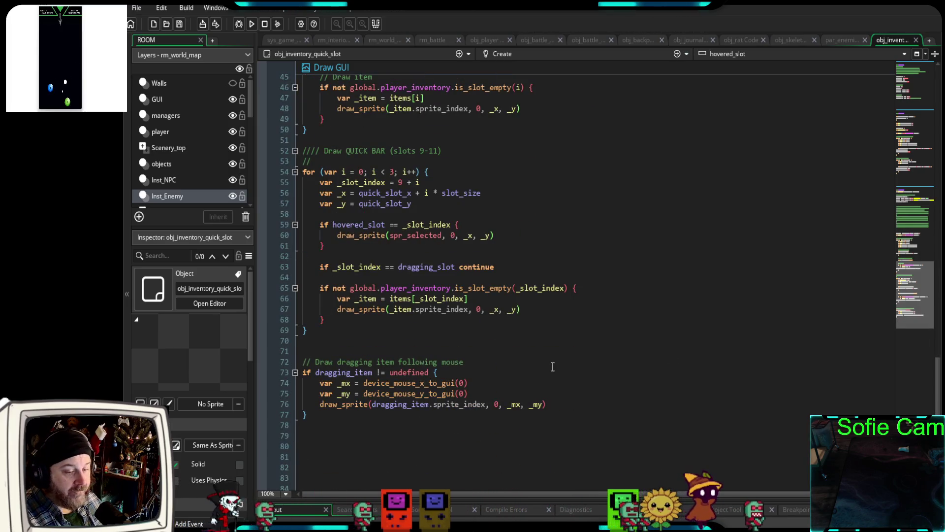
scroll(544, 364, "up", 12)
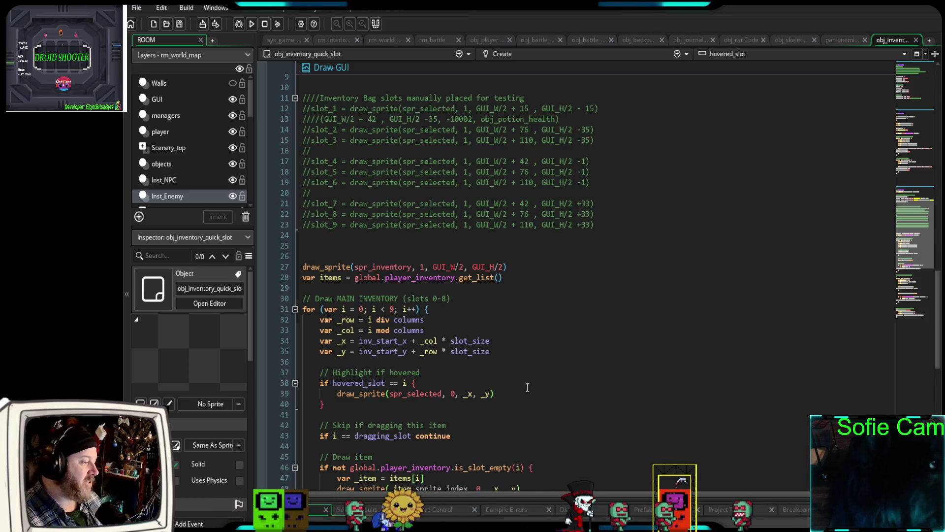
scroll(485, 392, "up", 10)
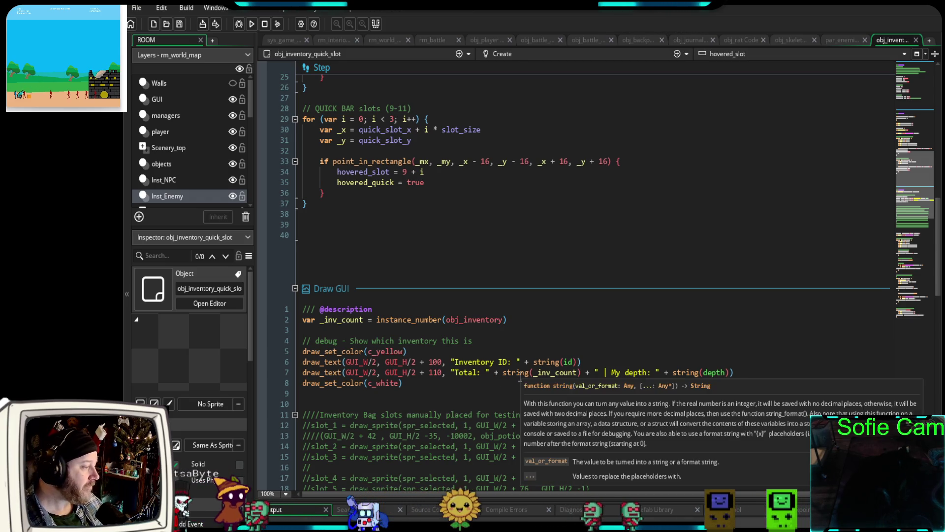
scroll(458, 354, "up", 5)
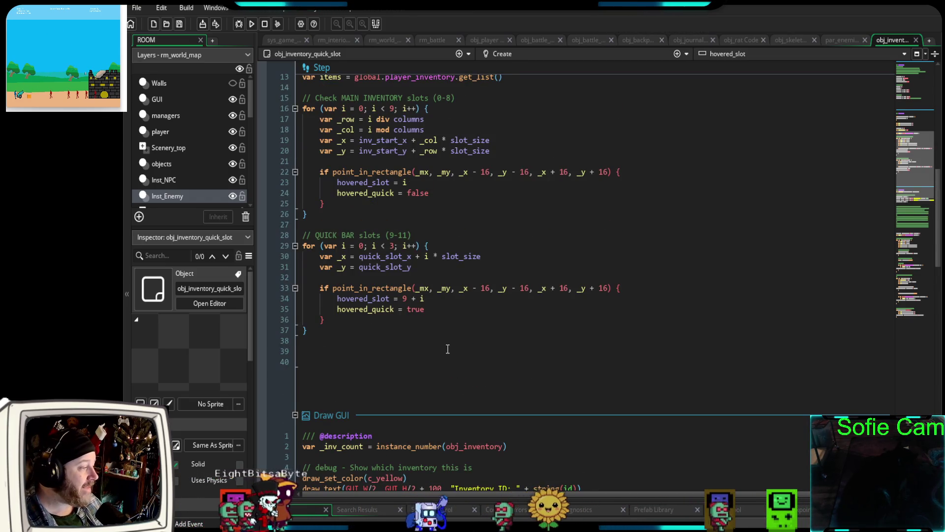
scroll(443, 348, "up", 4)
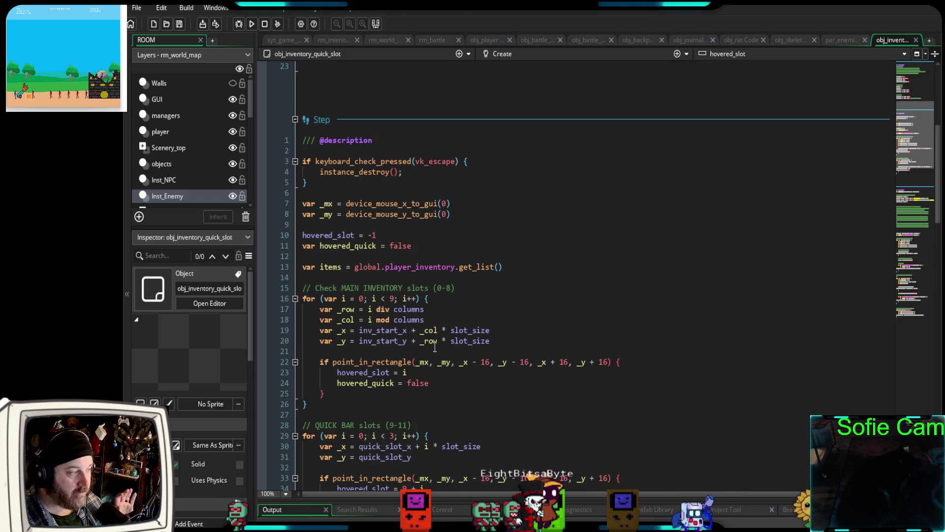
Comment out Step event lines 15–26, the main-inventory slot 0–8 hover loop, with Ctrl+K
mouse_move(318, 410)
left_mouse_down()
mouse_move(305, 320)
mouse_move(287, 279)
left_mouse_up()
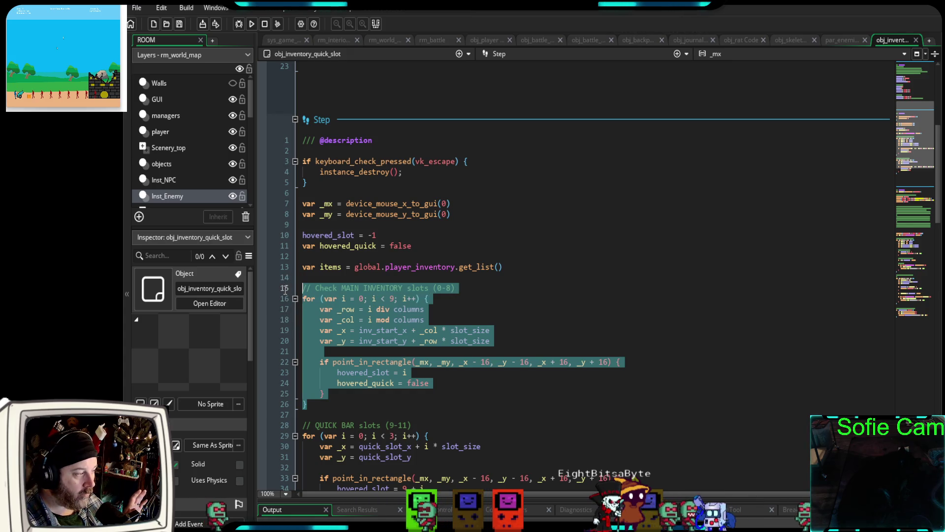
key("ctrl+k")
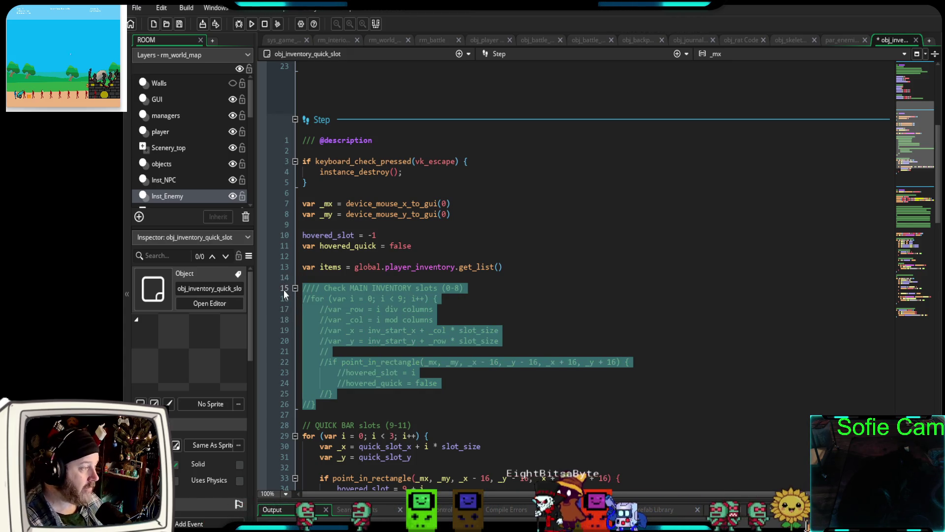
scroll(320, 315, "down", 6)
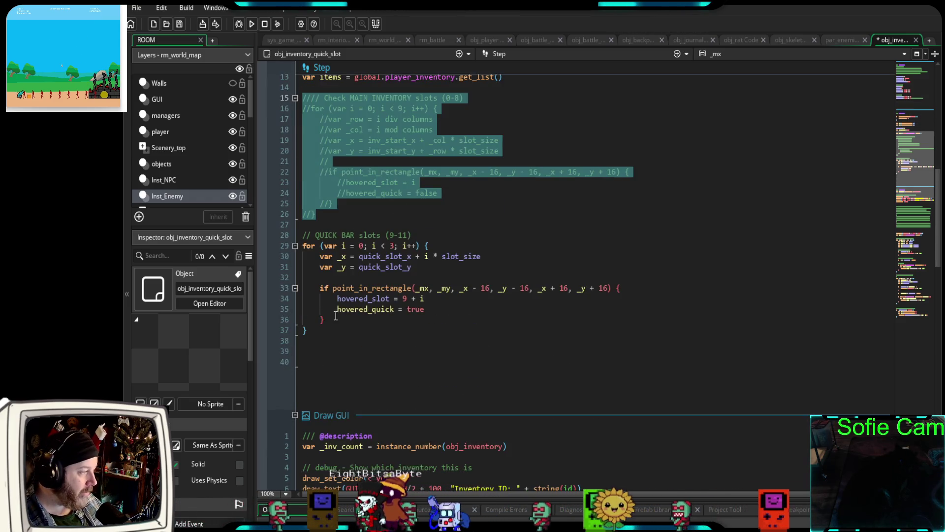
scroll(320, 384, "down", 6)
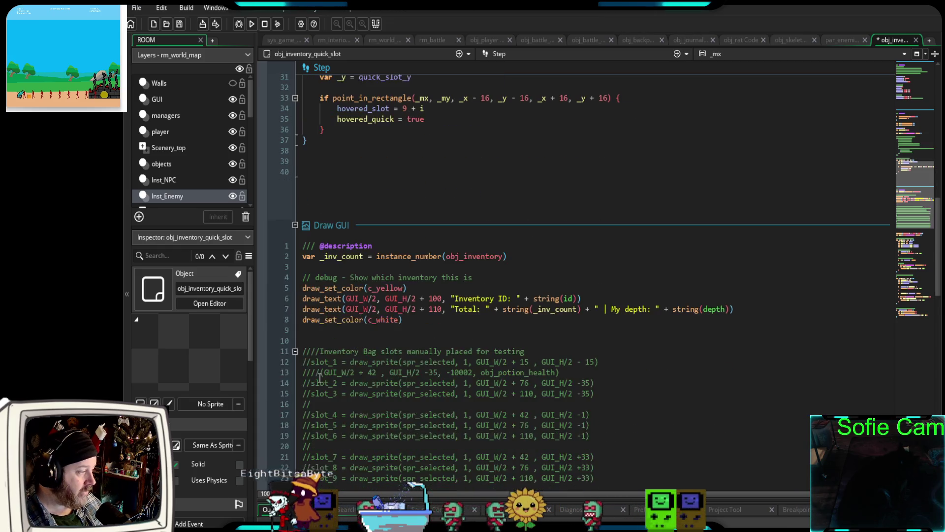
scroll(319, 376, "down", 4)
scroll(318, 373, "down", 8)
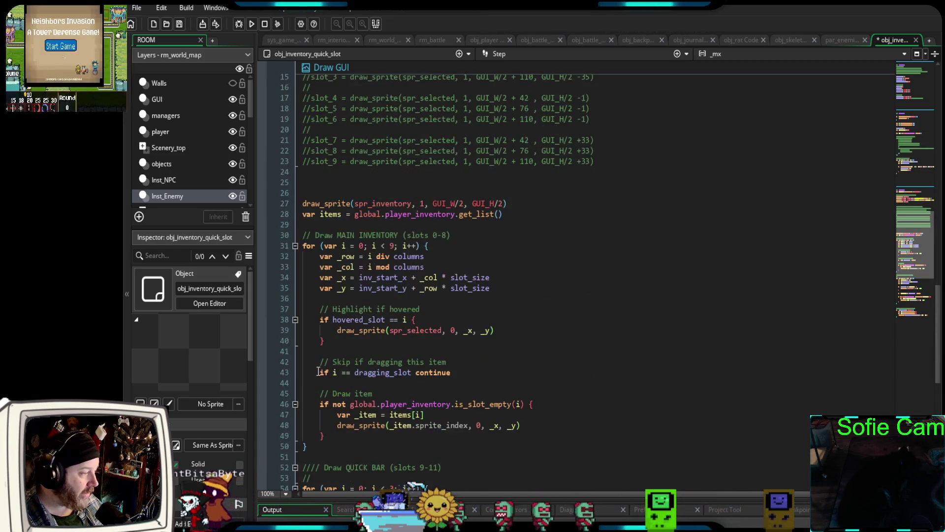
Comment out Draw GUI lines 30–50, the main-inventory slot 0–8 drawing loop, with Ctrl+K
left_click_drag(316, 384, 282, 173)
key("ctrl+k")
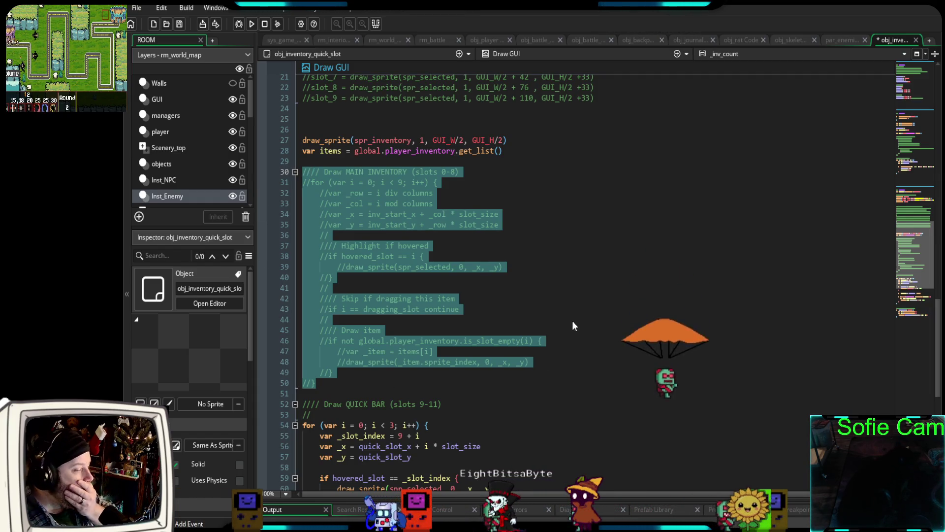
scroll(540, 362, "down", 6)
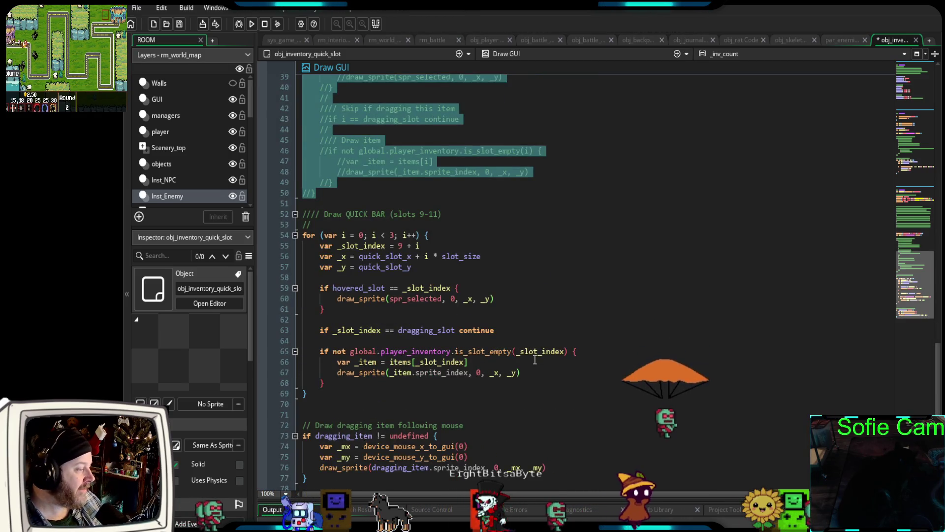
scroll(535, 360, "down", 4)
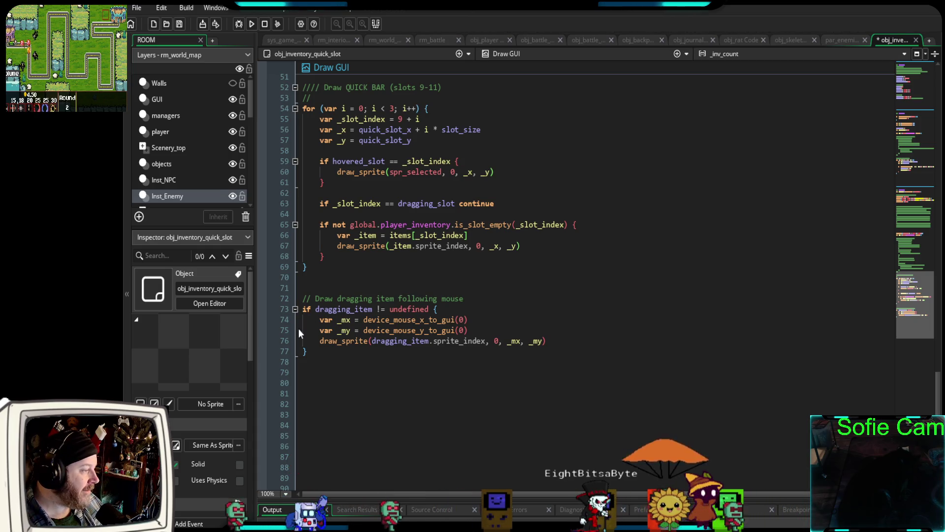
scroll(500, 380, "up", 20)
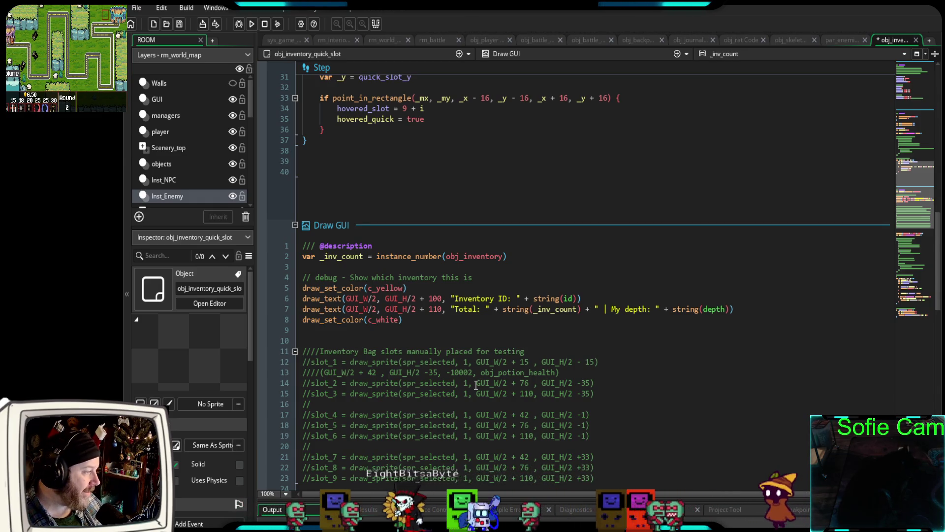
scroll(483, 370, "up", 18)
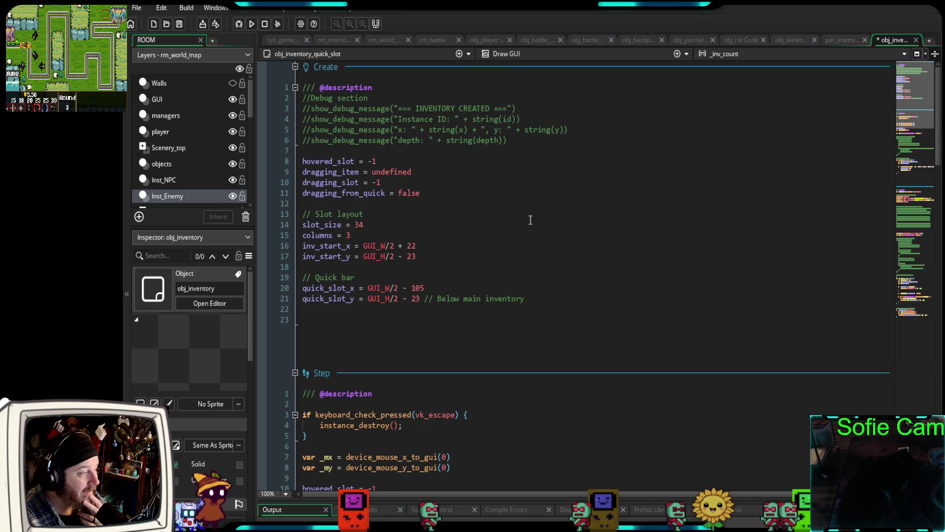
scroll(514, 227, "down", 10)
scroll(514, 225, "down", 20)
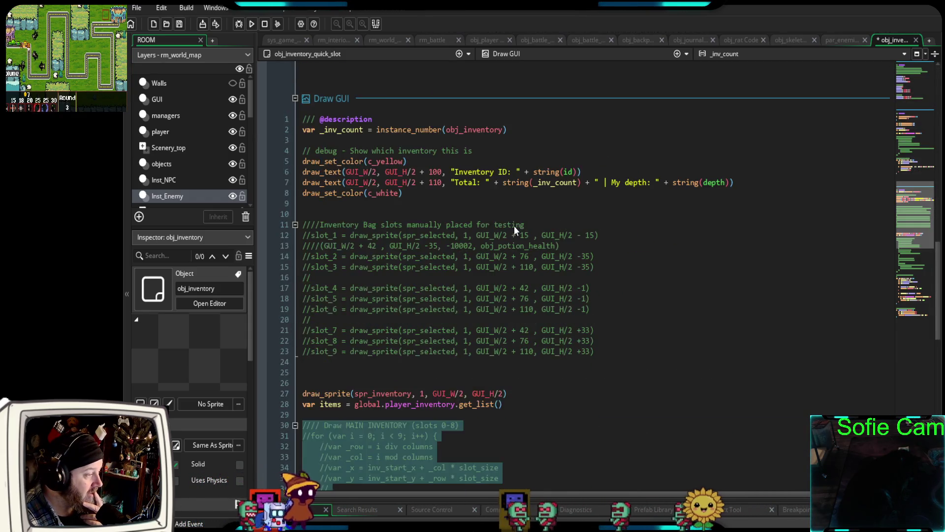
scroll(512, 229, "up", 2)
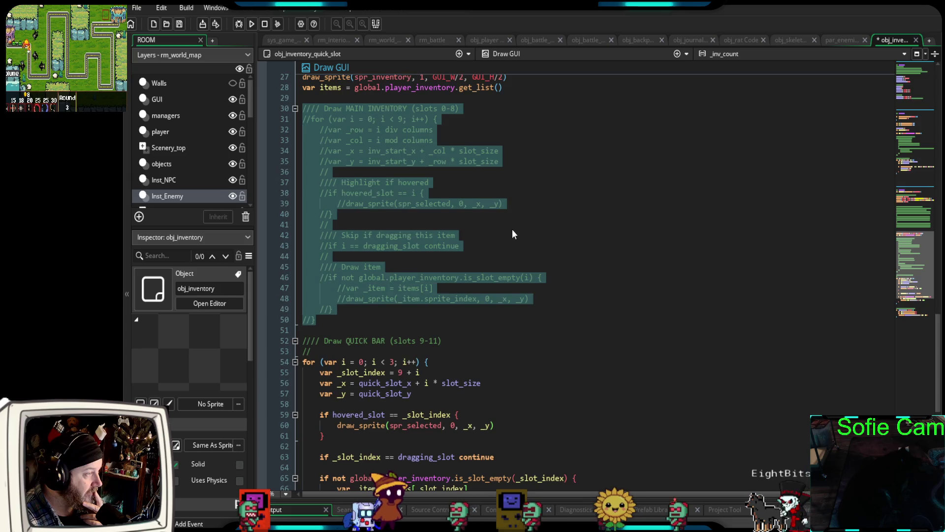
scroll(507, 236, "up", 4)
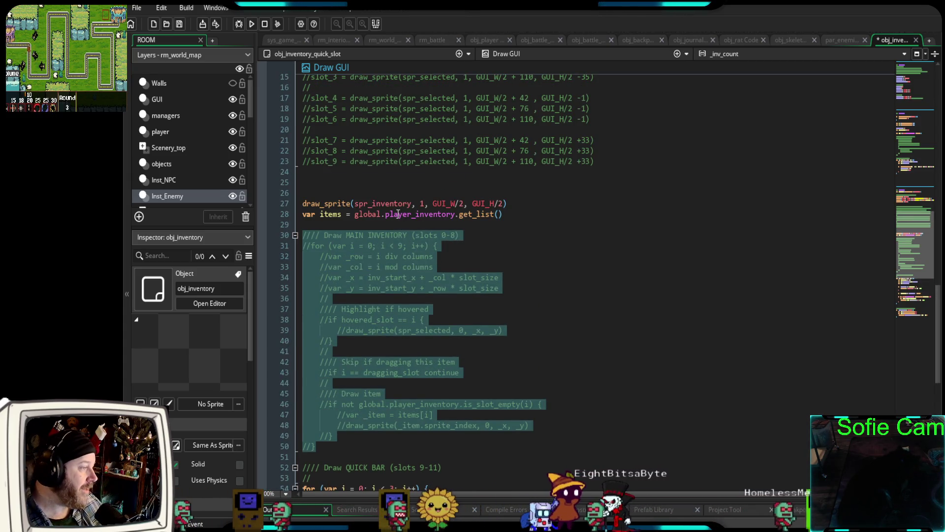
mouse_move(392, 204)
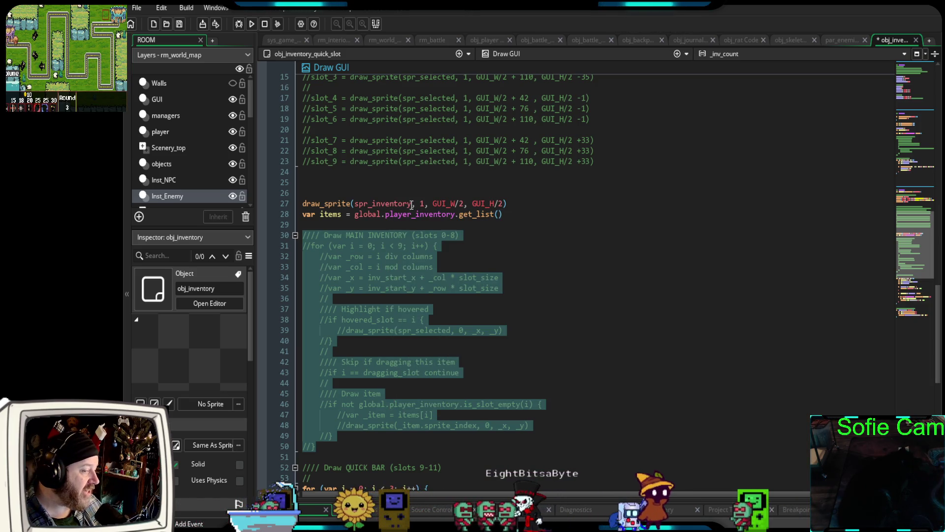
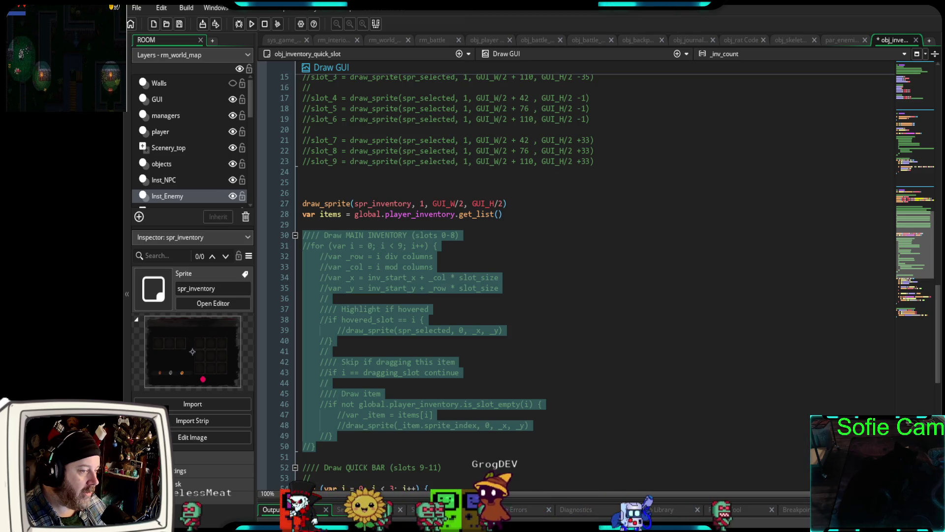
Open the spr_inventory sprite from the Inspector in place of the quick slot code
left_click(213, 303)
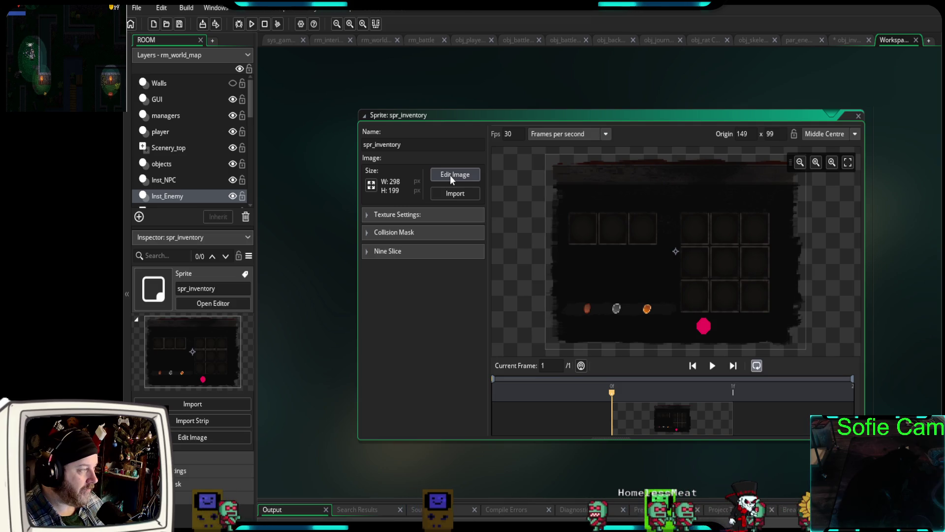
Open the spr_inventory image editor and pick the Rectangle Select tool
left_click(450, 175)
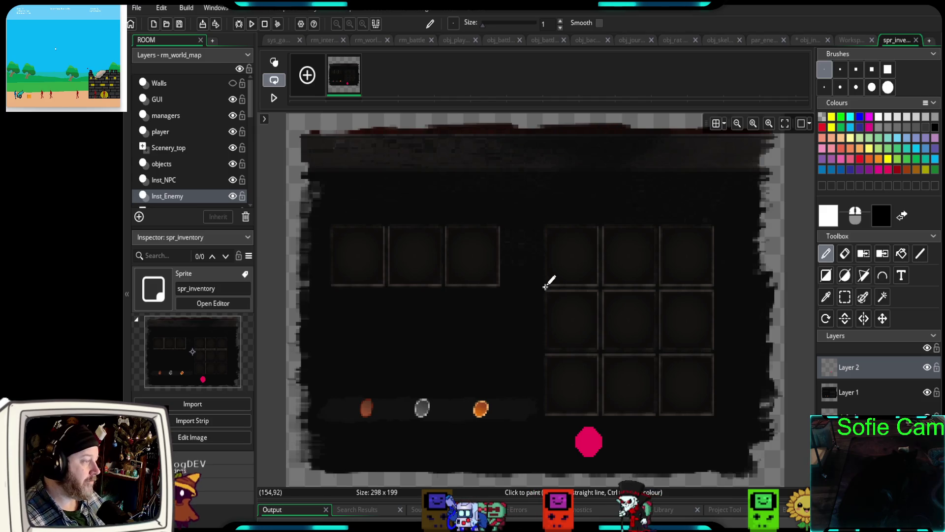
left_click(845, 297)
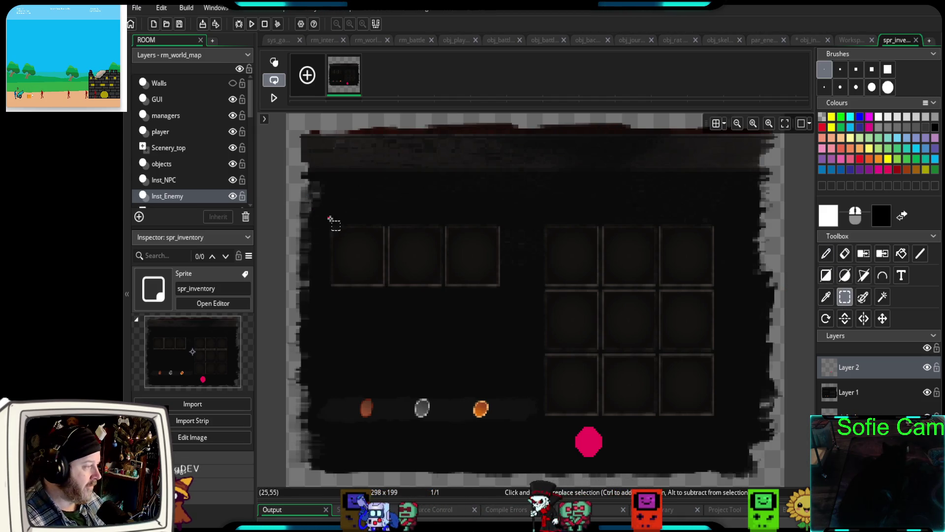
Hide Layer 2, copy the three left slot boxes from Layer 1, and create a new sprite
mouse_move(328, 223)
left_mouse_down()
mouse_move(508, 271)
mouse_move(501, 289)
left_mouse_up()
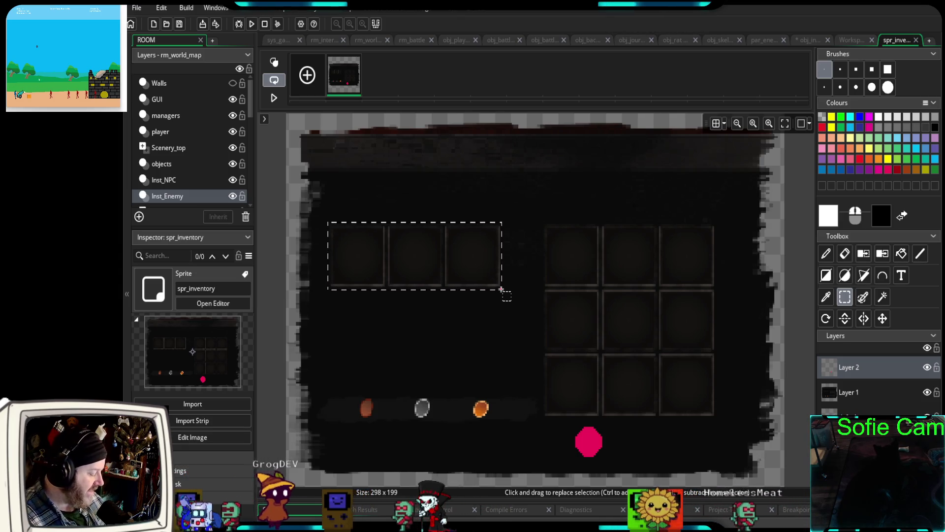
key("ctrl+c")
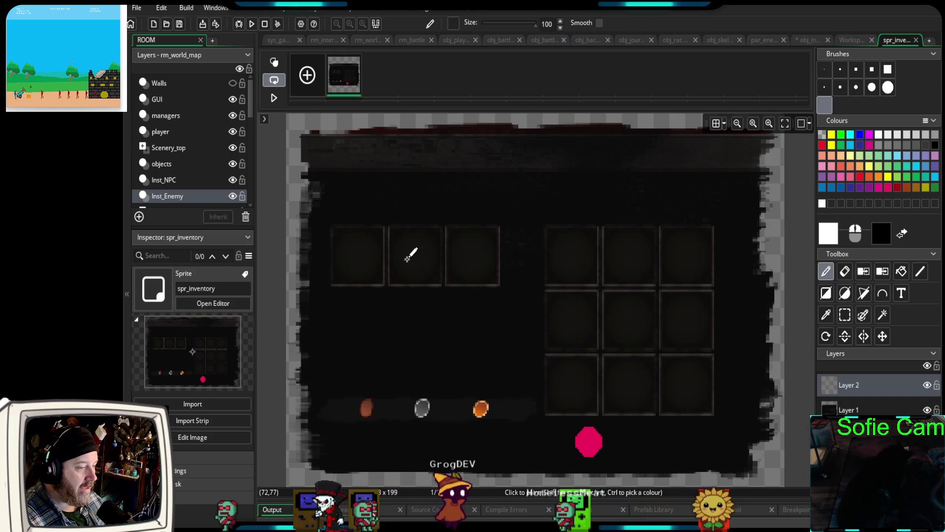
left_click(847, 411)
left_click(845, 318)
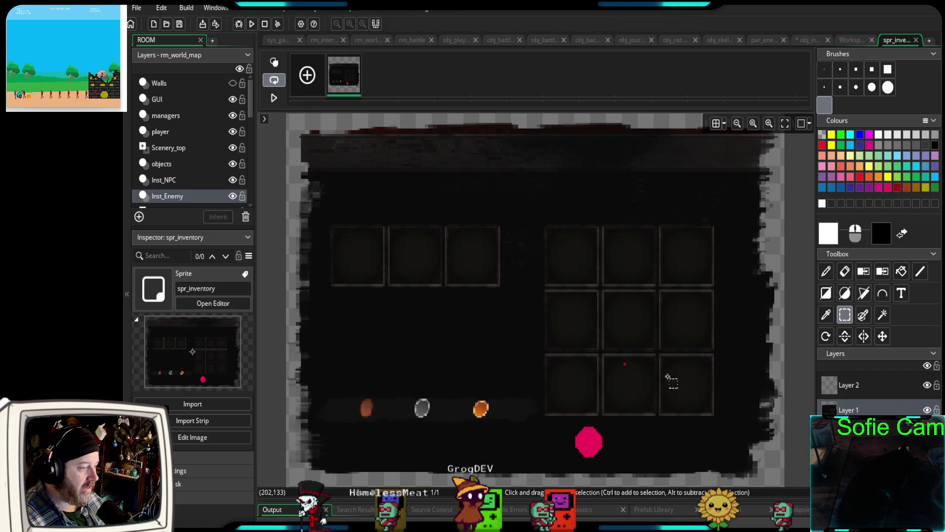
left_click(929, 386)
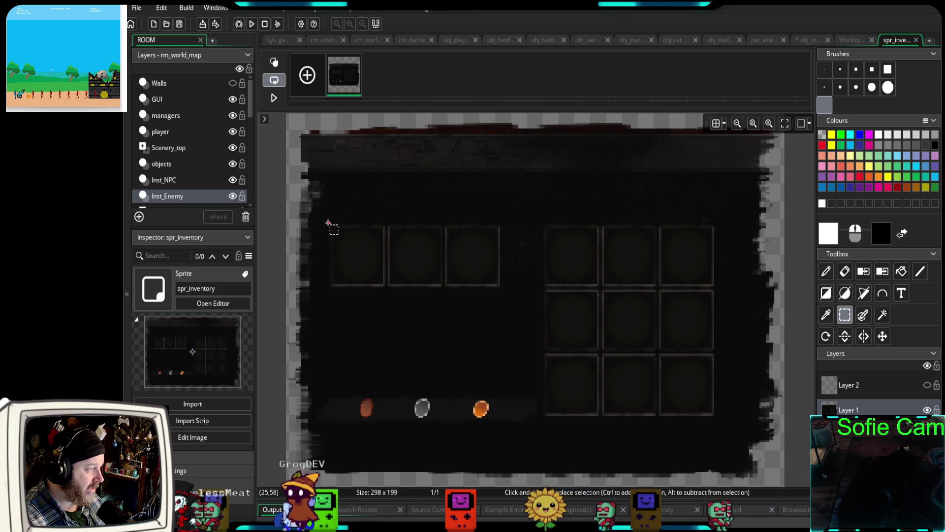
mouse_move(379, 243)
left_mouse_down()
mouse_move(506, 301)
mouse_move(502, 290)
left_mouse_up()
key("ctrl+b")
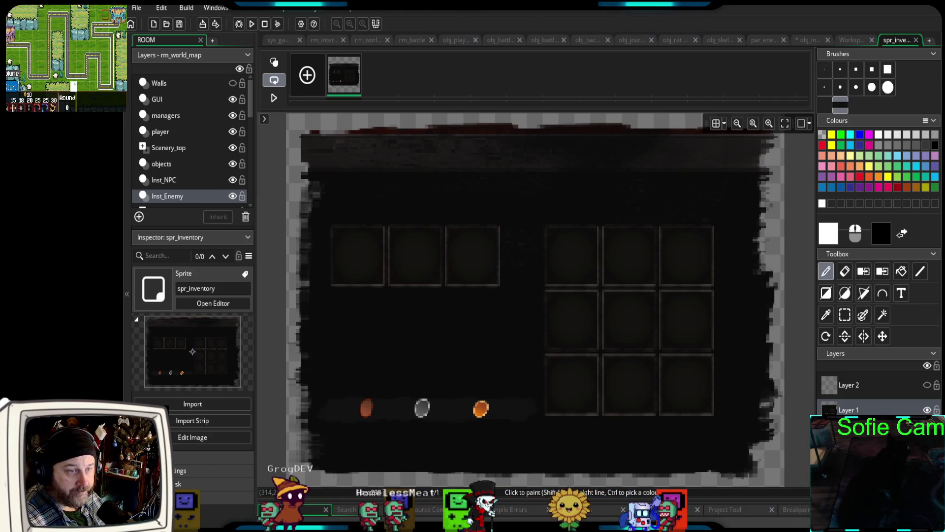
key("alt+s")
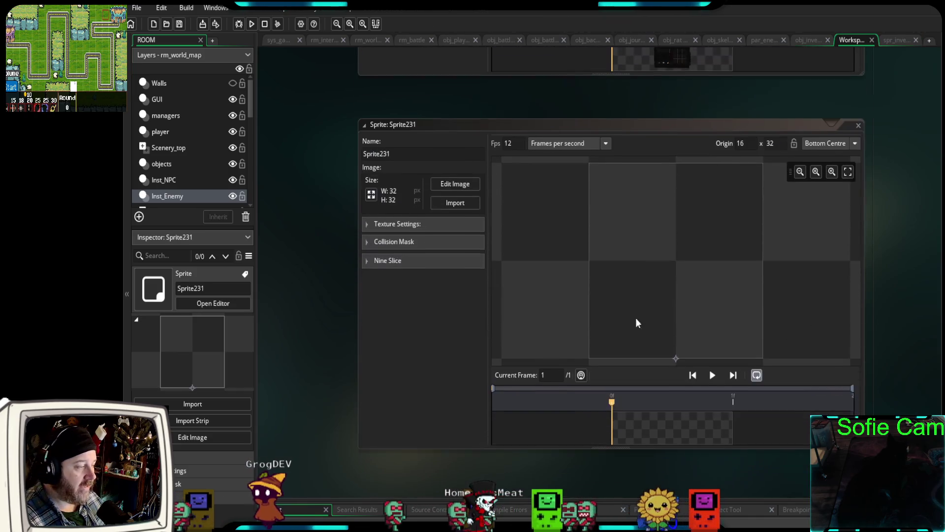
Name the new sprite spr_inventory_quick_slot
type("spr")
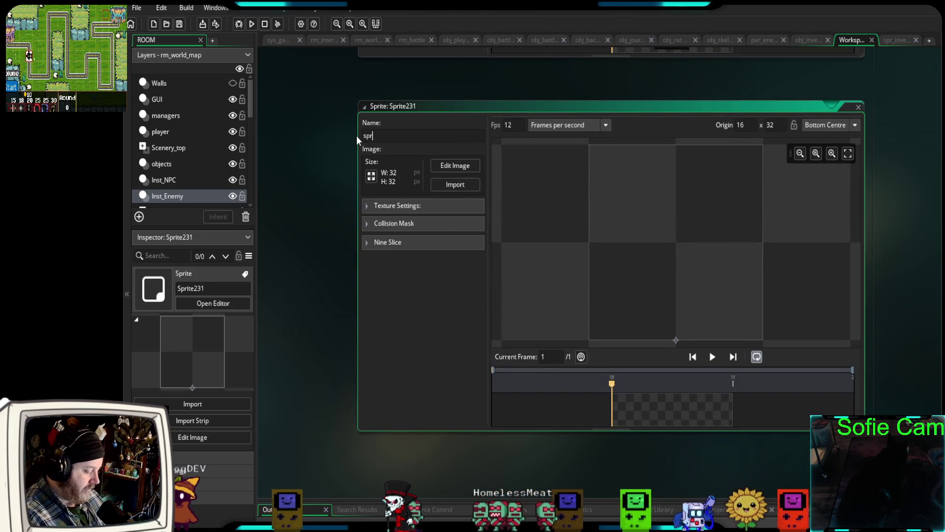
type("_invnetory_")
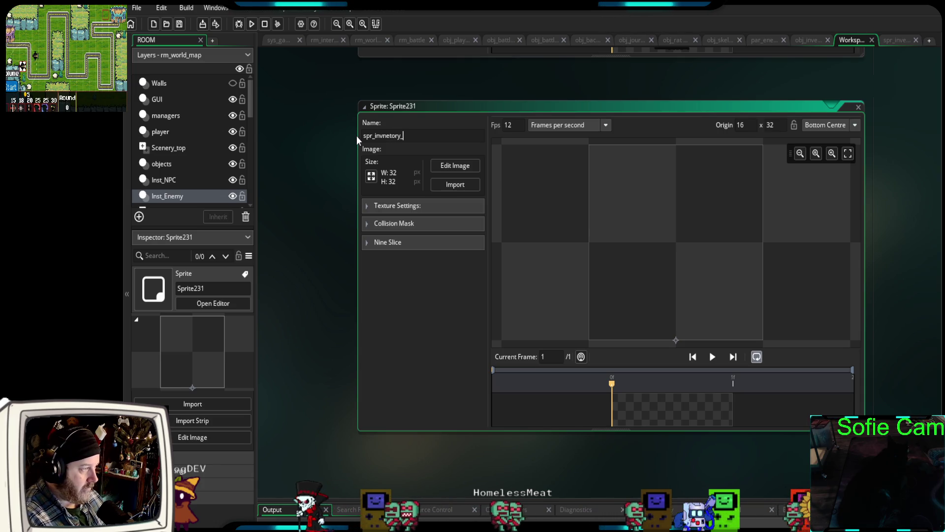
key("BackSpace")
key("BackSpace")
key("BackSpace")
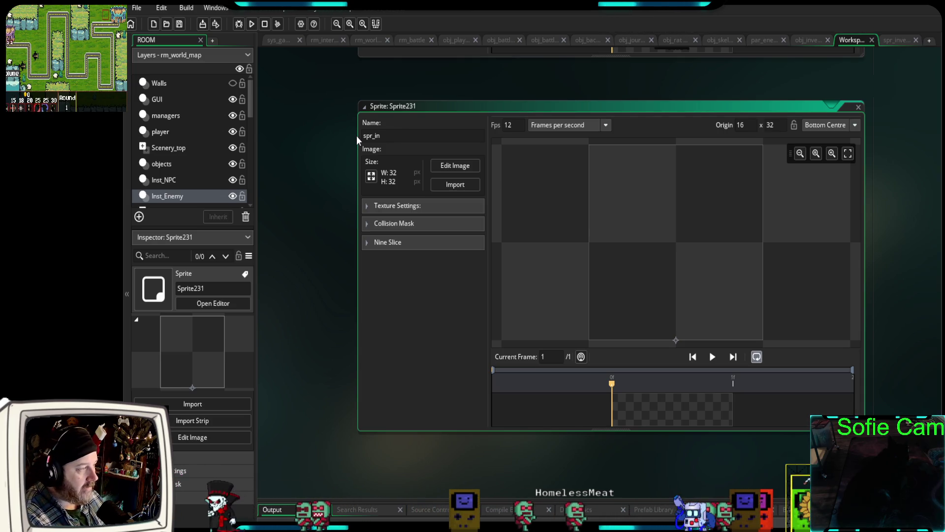
type("ventory")
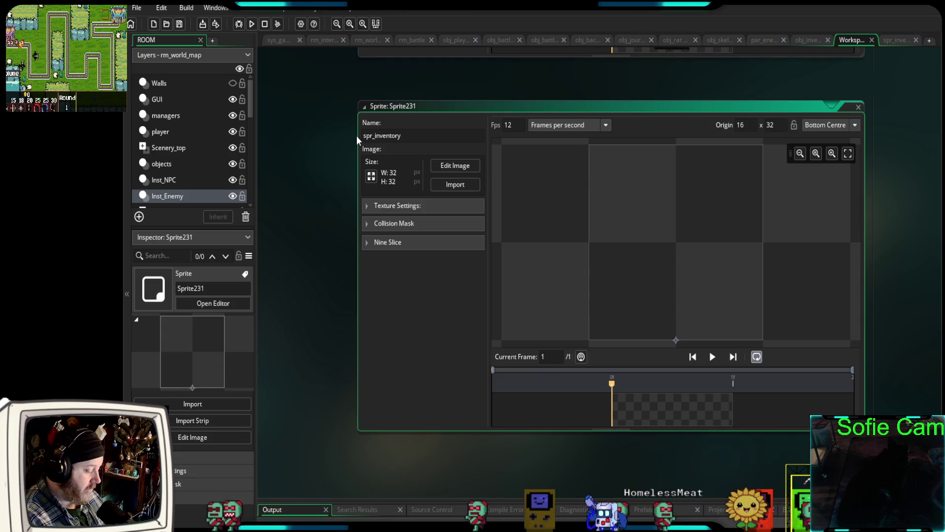
type("_quick")
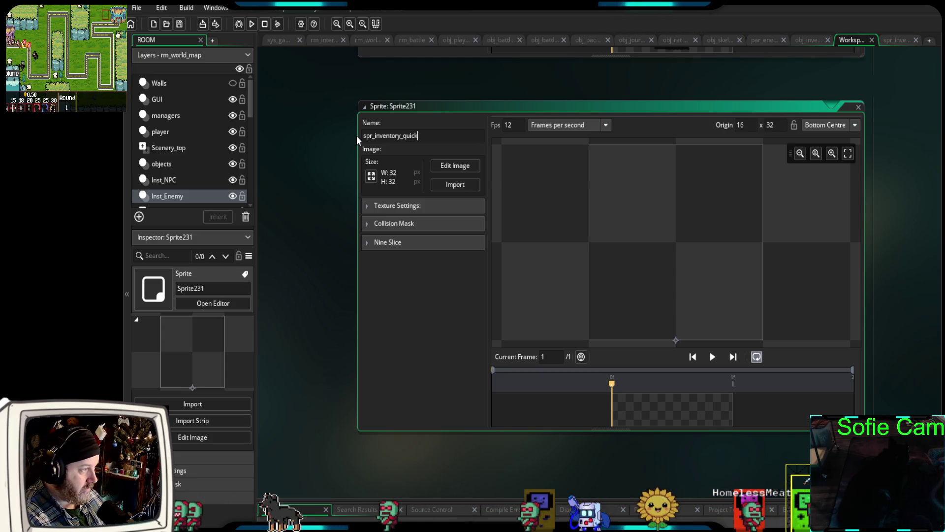
type("_slot")
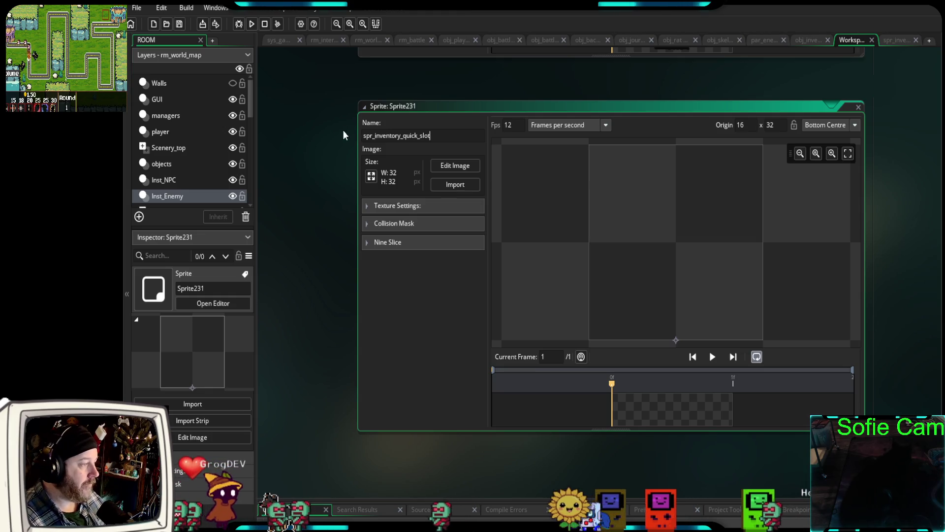
Paste the three slot boxes into a scaled 104×36 canvas, align them, and close the image editors
left_click(454, 167)
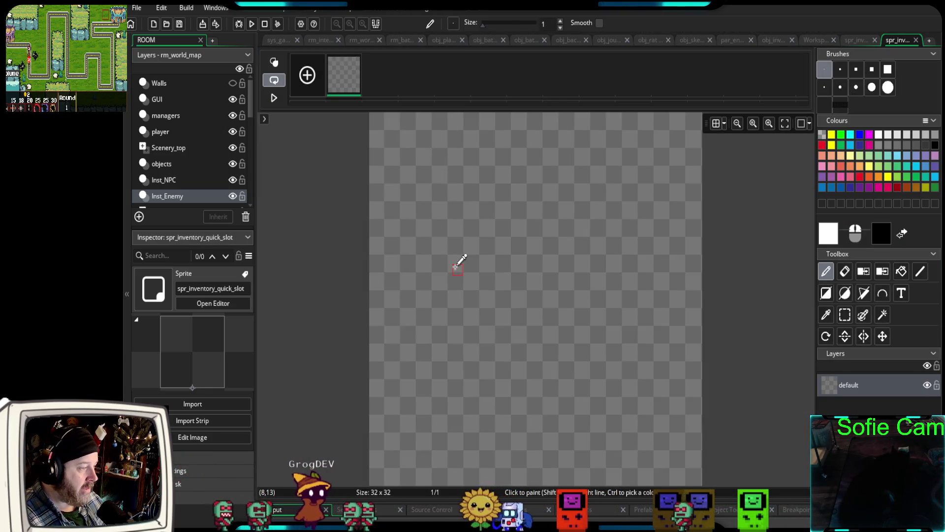
key("ctrl+v")
left_click(527, 168)
left_click(665, 221)
key("ctrl+v")
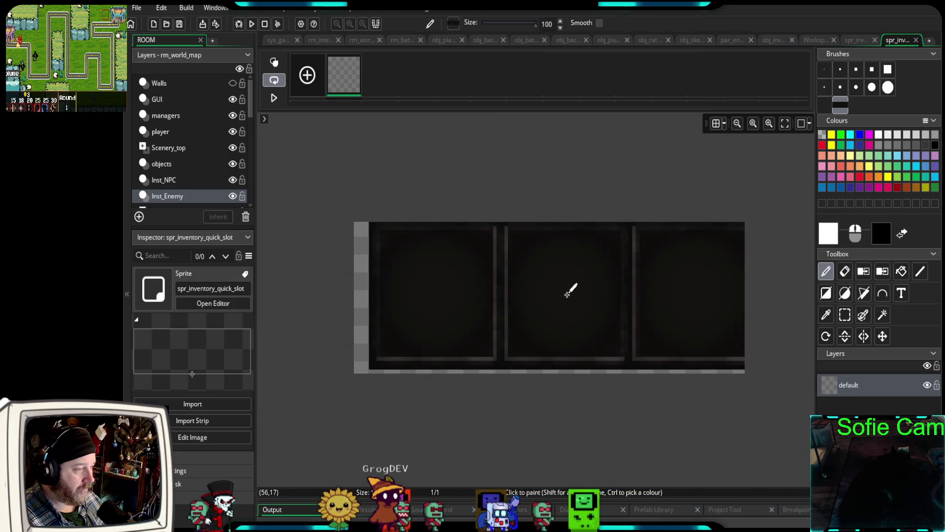
mouse_move(552, 298)
left_mouse_down()
mouse_move(503, 311)
mouse_move(833, 185)
mouse_move(808, 185)
left_mouse_up()
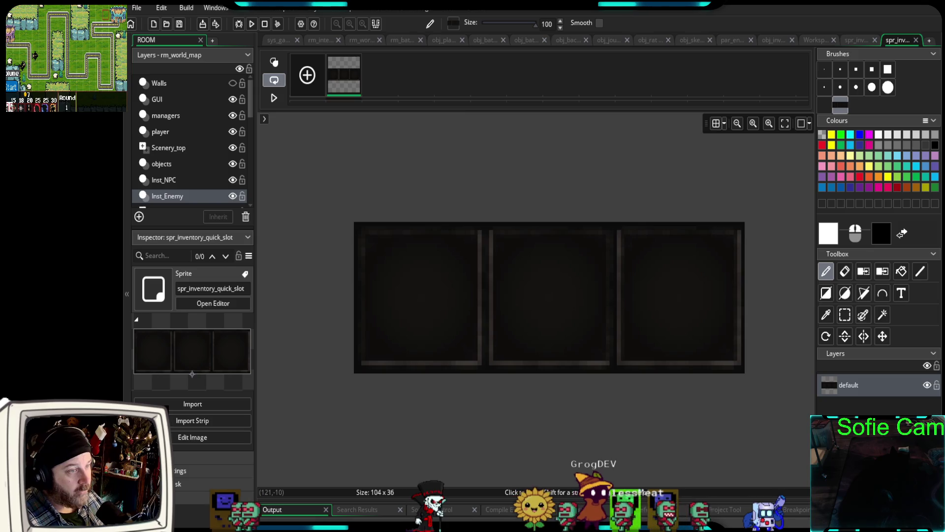
left_click(915, 40)
left_click(910, 40)
left_click(916, 40)
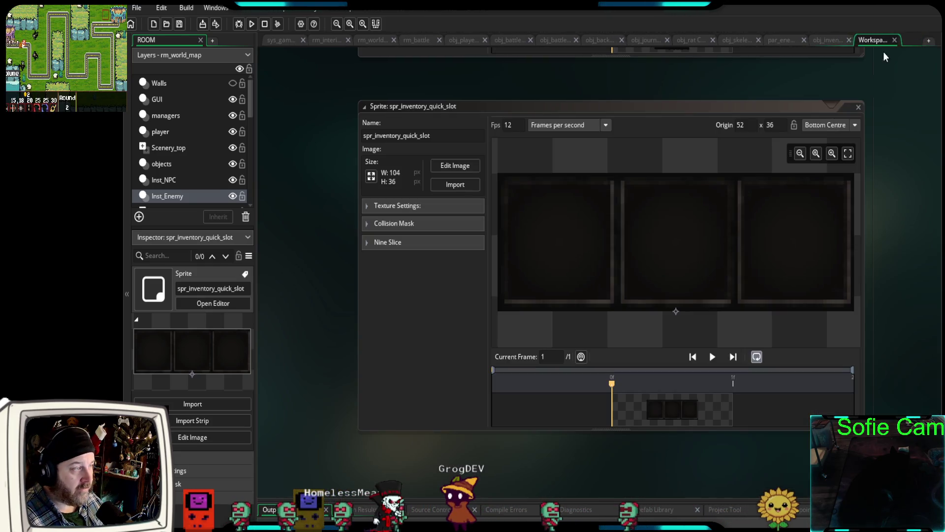